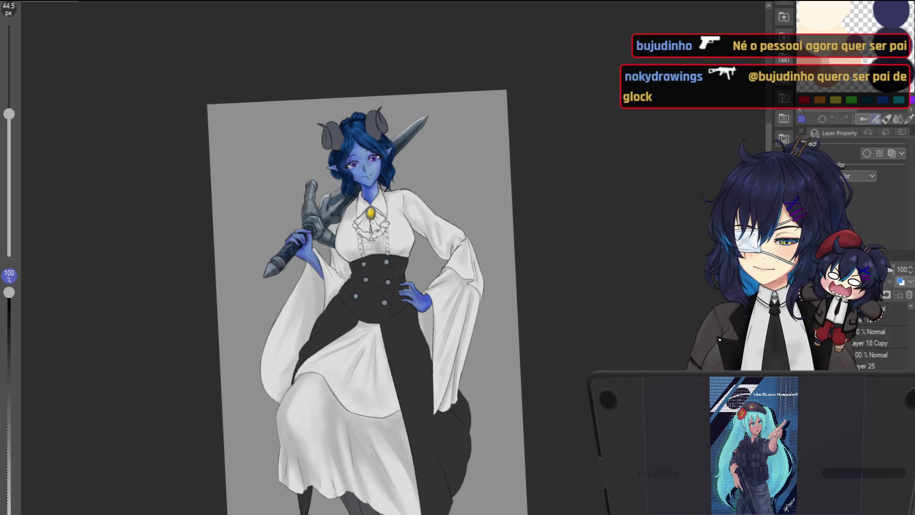
scroll(381, 160, "up", 2)
scroll(381, 160, "up", 2)
scroll(381, 161, "down", 2)
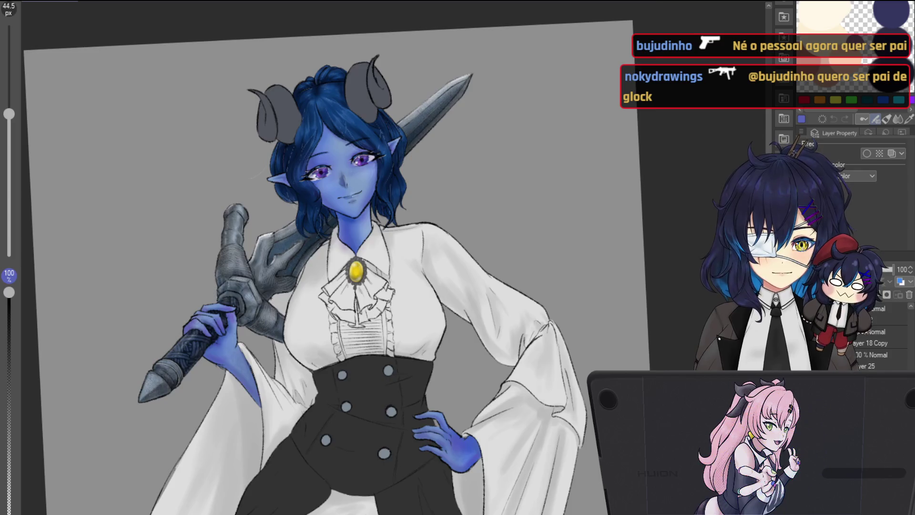
scroll(697, 156, "up", 3)
scroll(697, 157, "down", 1)
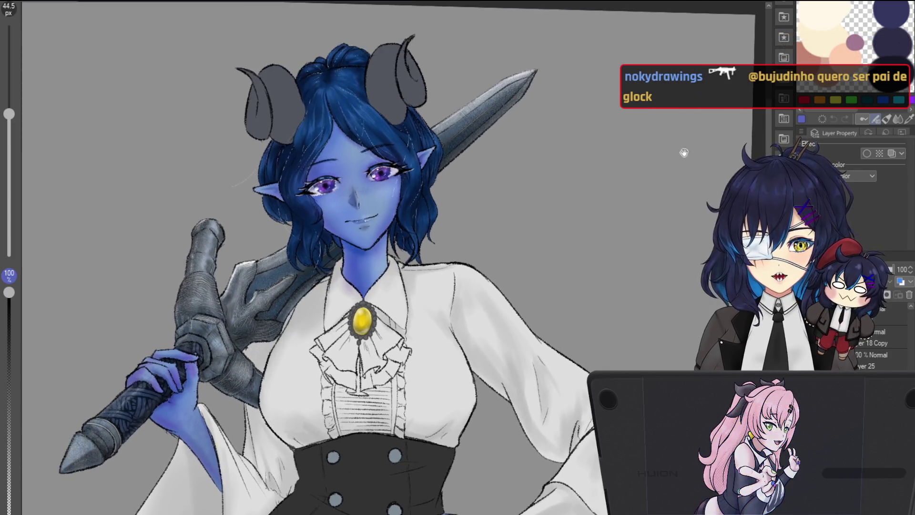
scroll(345, 236, "up", 1)
scroll(345, 236, "up", 1)
scroll(345, 236, "up", 1)
scroll(345, 228, "up", 1)
scroll(346, 229, "down", 2)
Step: Shrink the brush and draw a fine line down the shirt placket below the yellow brooch
mouse_move(346, 229)
left_mouse_down()
mouse_move(370, 175)
mouse_move(417, 289)
left_mouse_up()
scroll(417, 290, "up", 3)
scroll(417, 289, "up", 1)
scroll(417, 289, "down", 2)
scroll(431, 293, "down", 1)
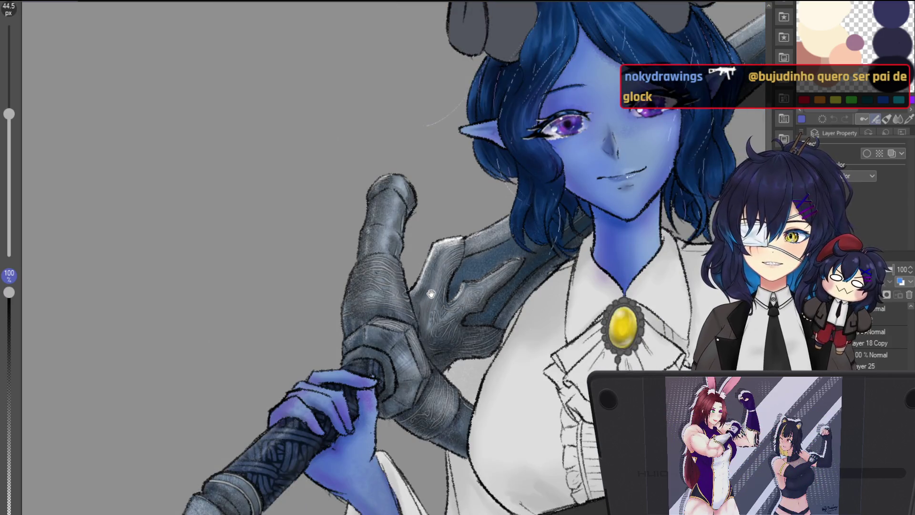
scroll(431, 293, "up", 1)
scroll(431, 294, "up", 1)
scroll(427, 314, "up", 1)
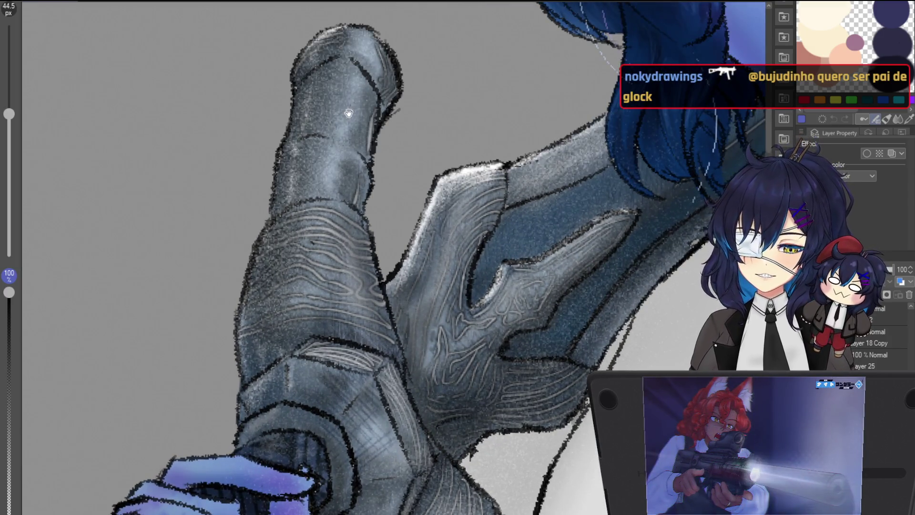
scroll(348, 113, "down", 1)
scroll(350, 119, "down", 2)
scroll(352, 122, "down", 1)
scroll(354, 126, "down", 1)
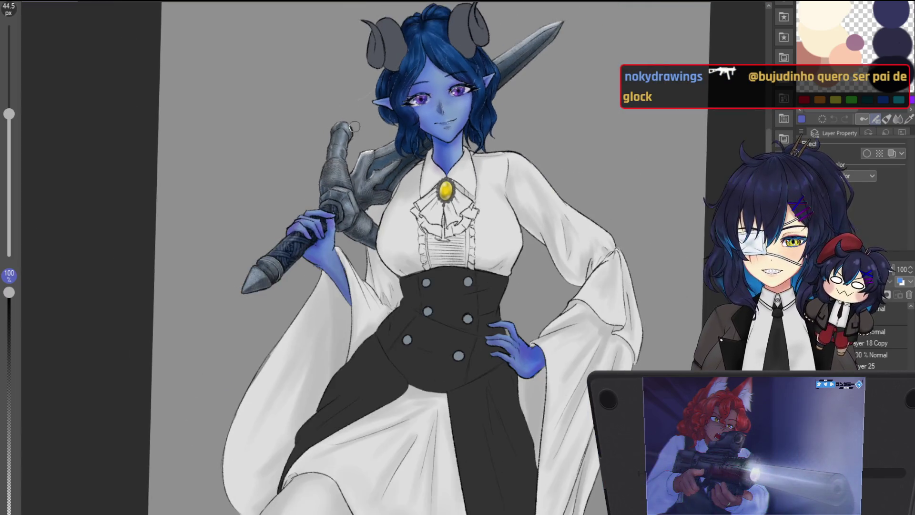
scroll(336, 272, "up", 1)
scroll(314, 258, "up", 1)
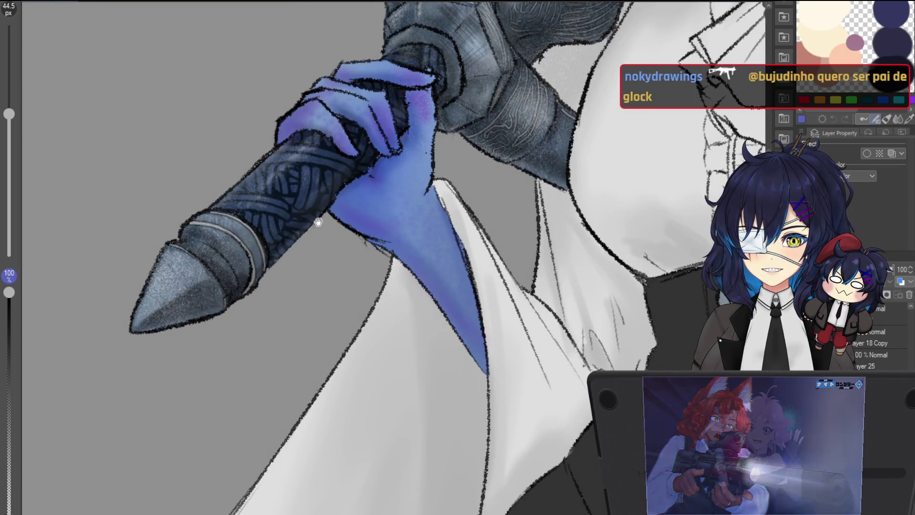
scroll(292, 246, "up", 1)
mouse_move(292, 246)
left_mouse_down()
mouse_move(447, 195)
mouse_move(554, 284)
mouse_move(487, 194)
left_mouse_up()
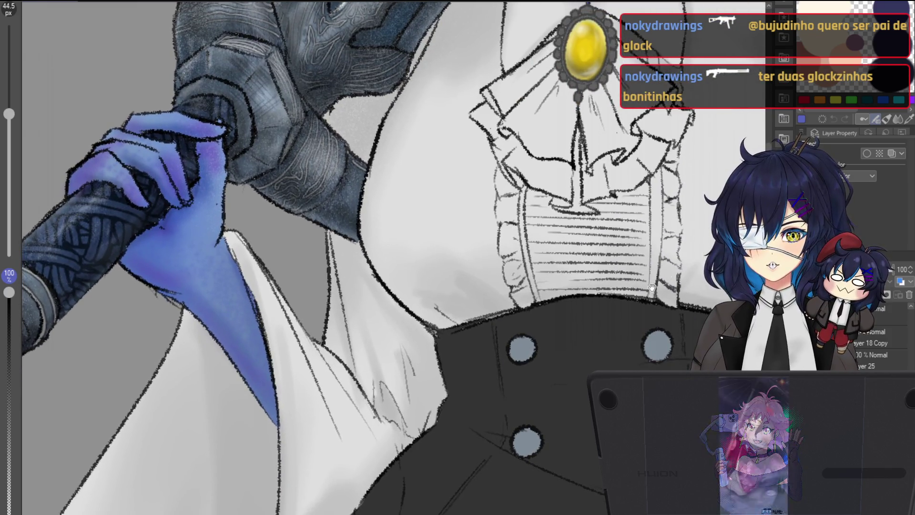
scroll(614, 318, "down", 3)
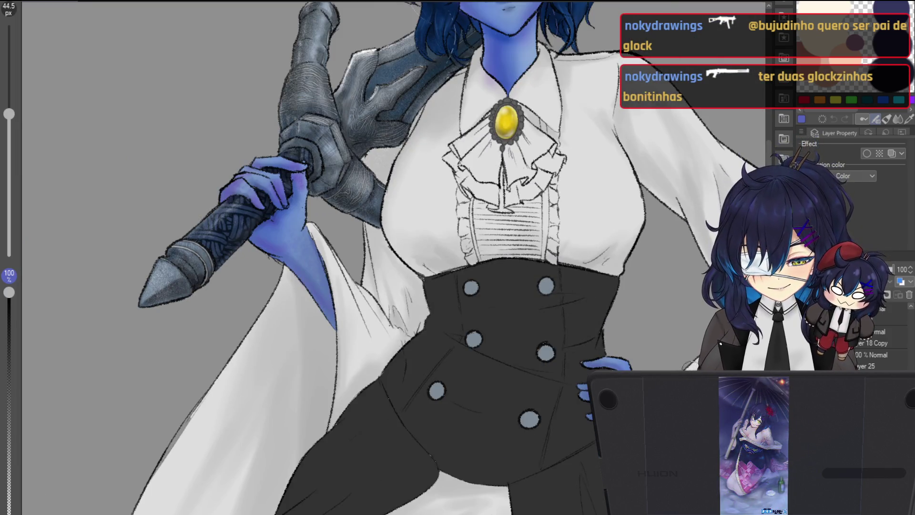
scroll(607, 173, "up", 3)
scroll(607, 173, "up", 2)
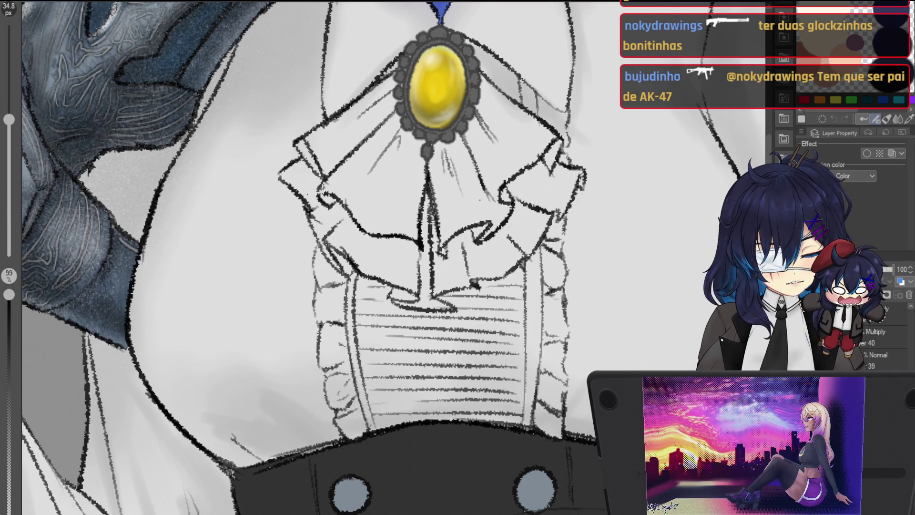
left_click_drag(445, 156, 443, 148)
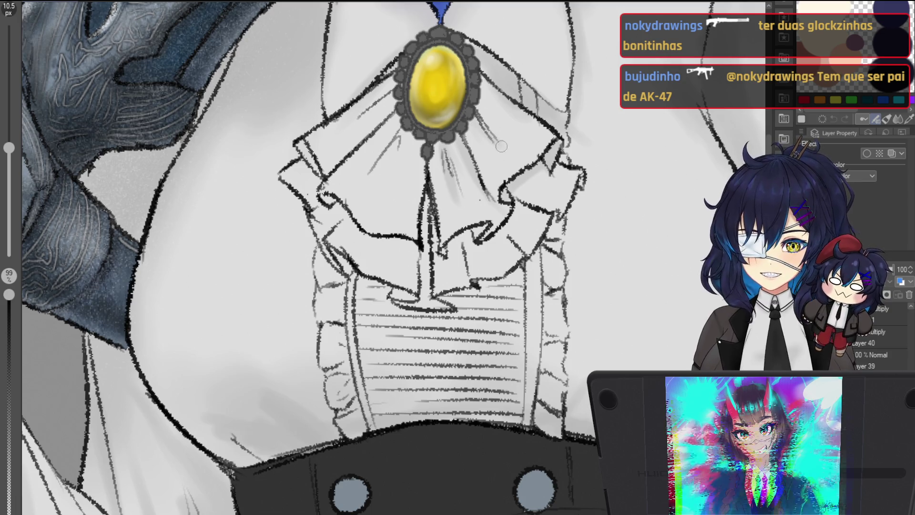
left_click_drag(487, 101, 435, 196)
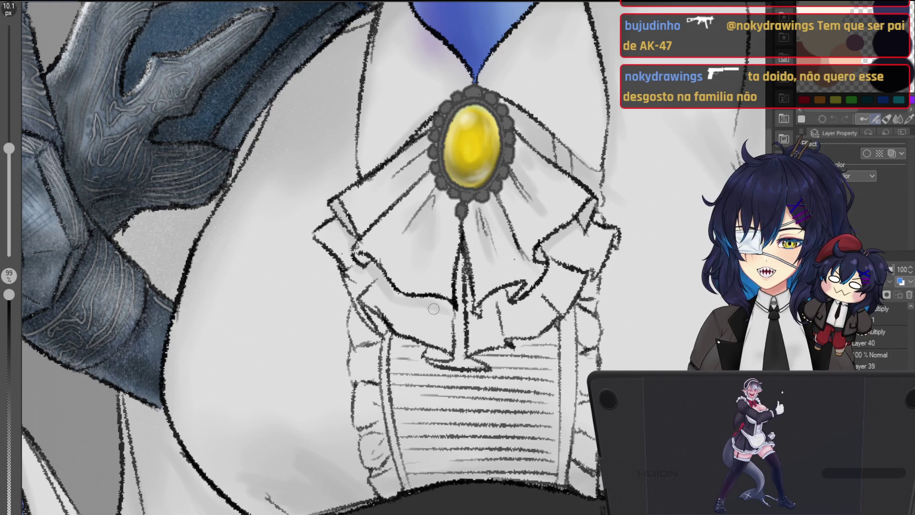
left_click_drag(458, 332, 463, 365)
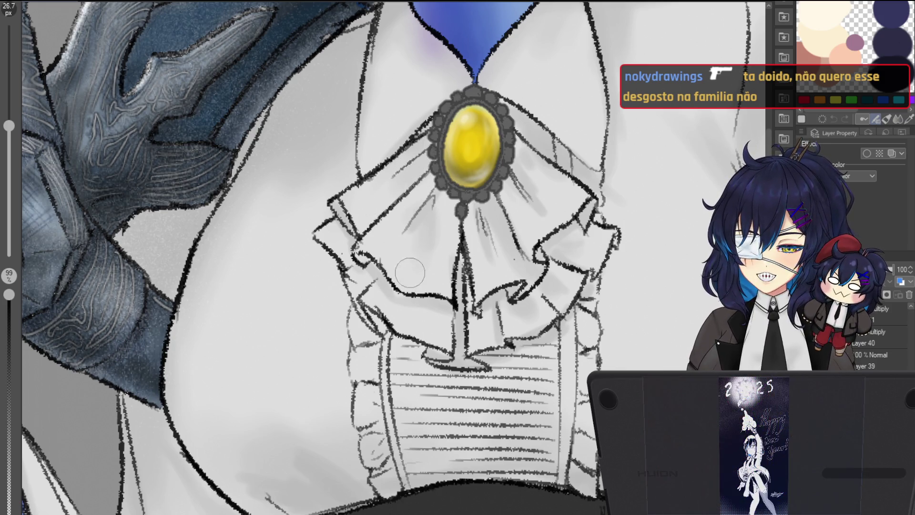
Step: Fine-tune the brush size with the bracket keys and shade the ruffled jabot in soft grey
key("bracketleft")
key("bracketleft")
key("bracketleft")
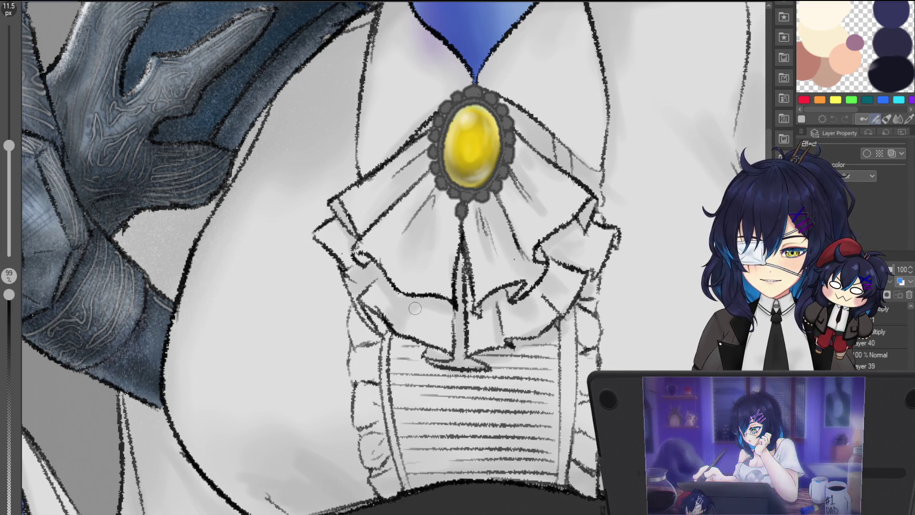
key("bracketright")
key("bracketright")
key("bracketright")
key("bracketleft")
key("bracketleft")
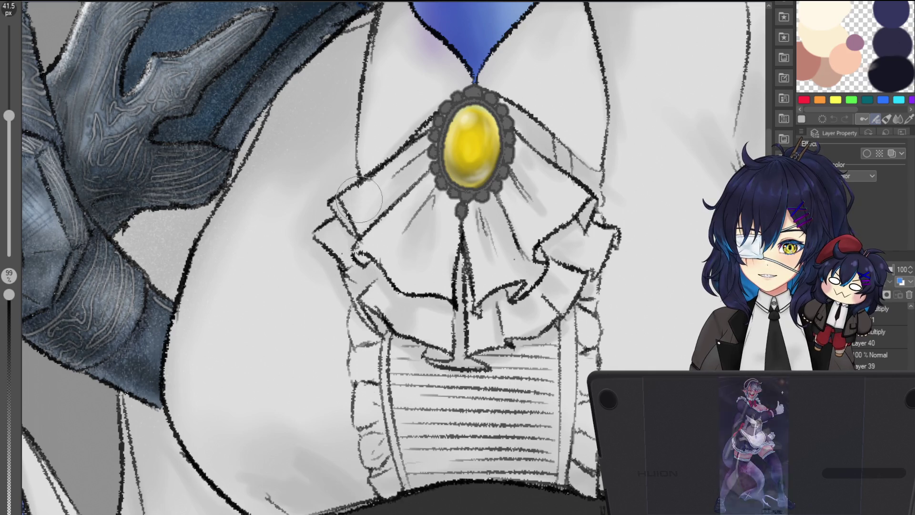
left_click_drag(352, 100, 367, 201)
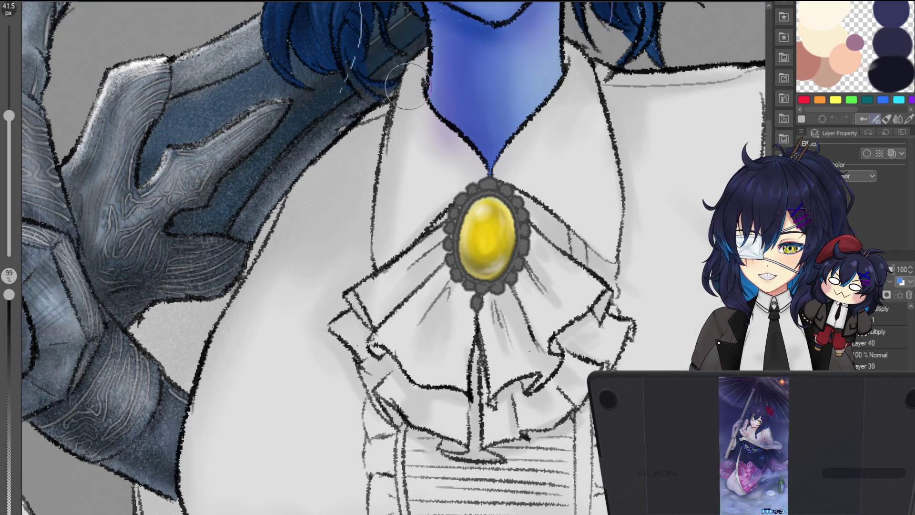
scroll(429, 159, "down", 3)
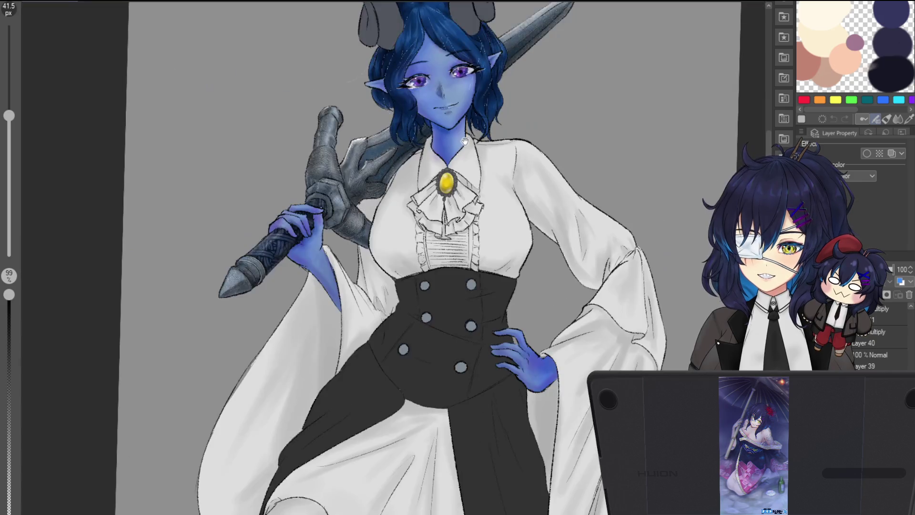
scroll(457, 164, "up", 2)
scroll(497, 165, "down", 4)
scroll(496, 164, "down", 1)
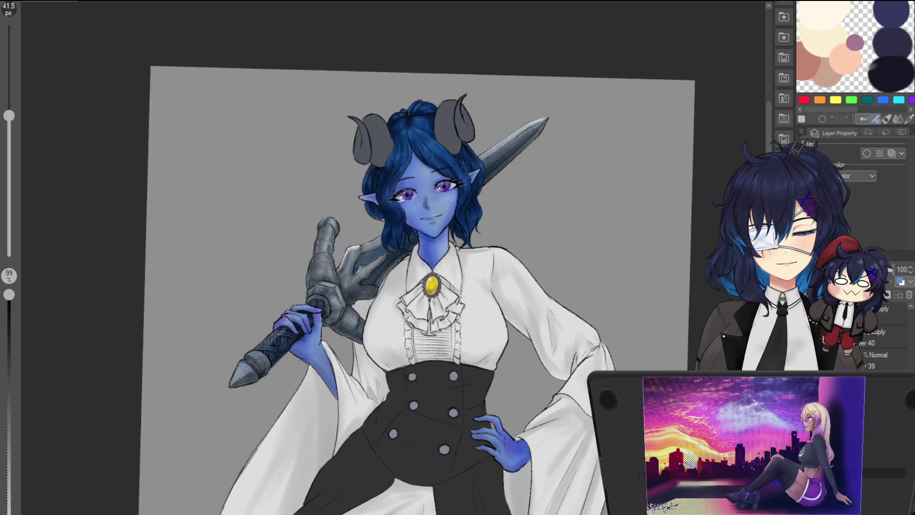
scroll(479, 214, "up", 3)
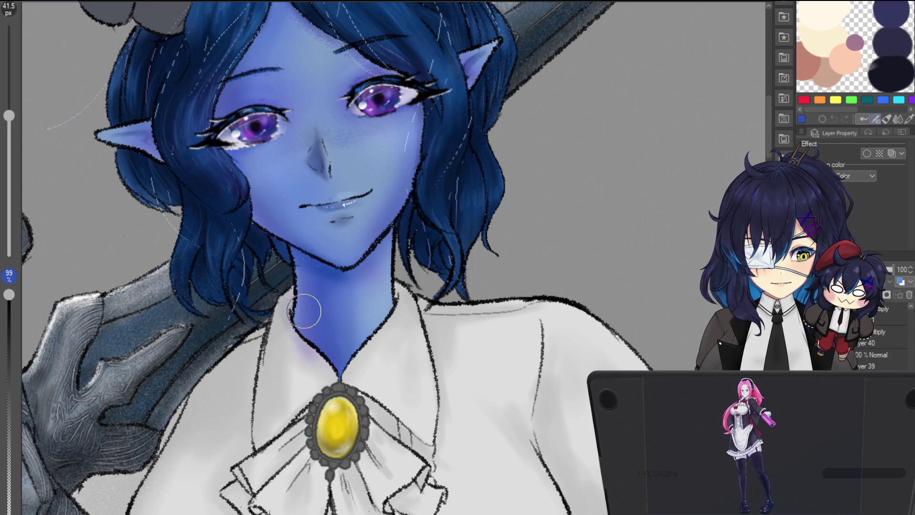
key("ctrl+minus")
key("ctrl+minus")
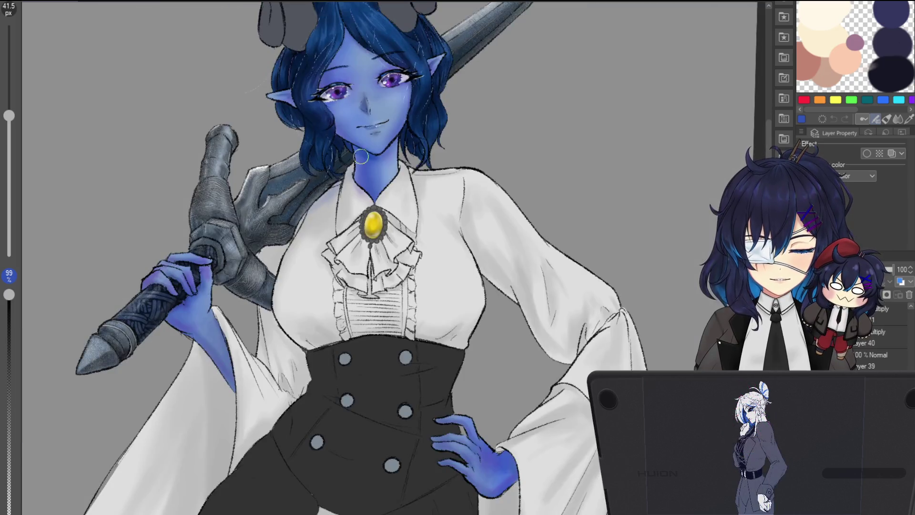
left_click_drag(305, 300, 347, 209)
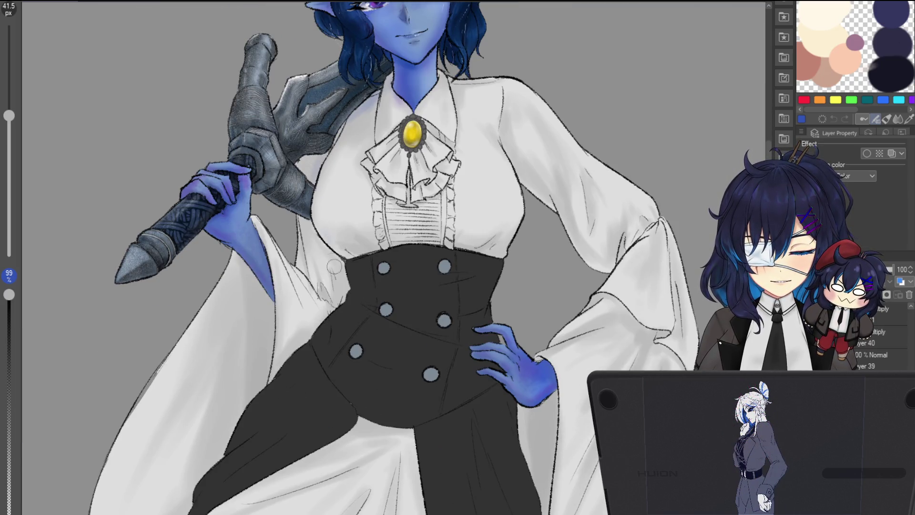
Step: Set a medium brush and lay faint blue shading near the shoulder and sleeve
left_click_drag(254, 274, 272, 354)
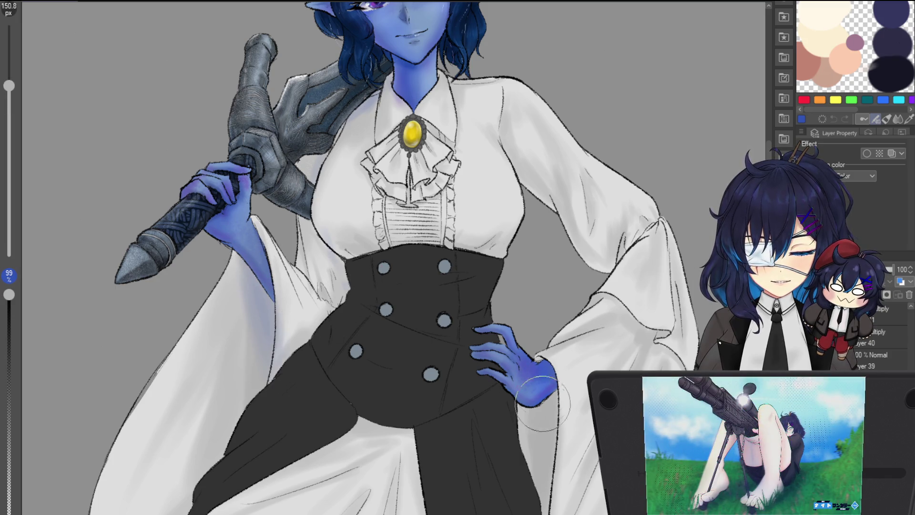
left_click_drag(587, 341, 550, 247)
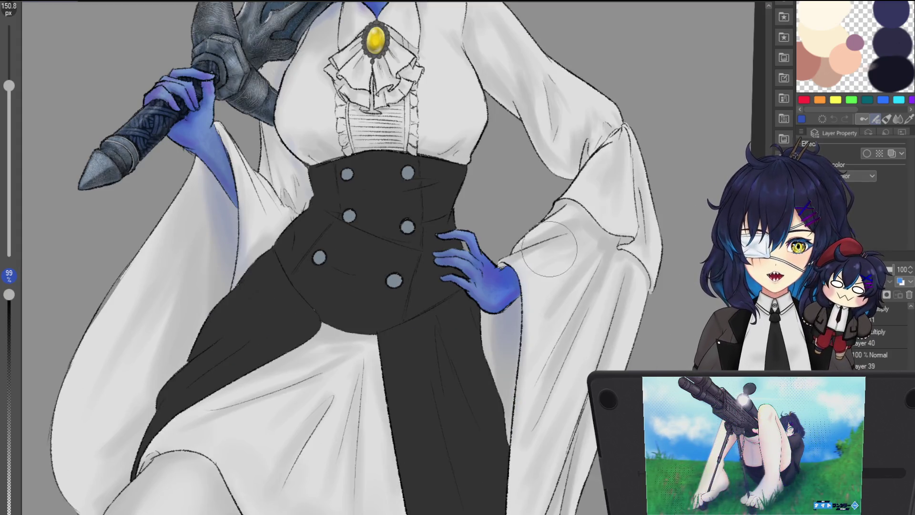
left_click_drag(522, 371, 513, 316)
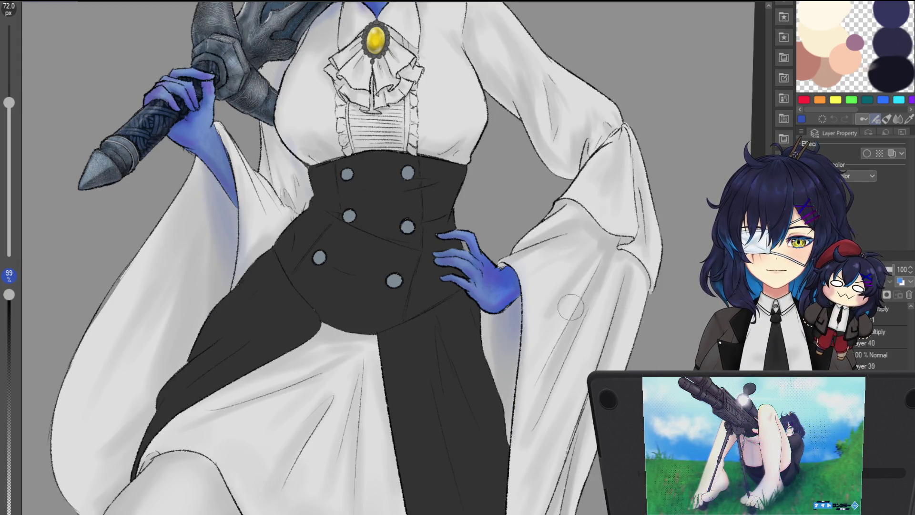
scroll(566, 241, "down", 3)
scroll(510, 187, "up", 2)
scroll(494, 192, "up", 3)
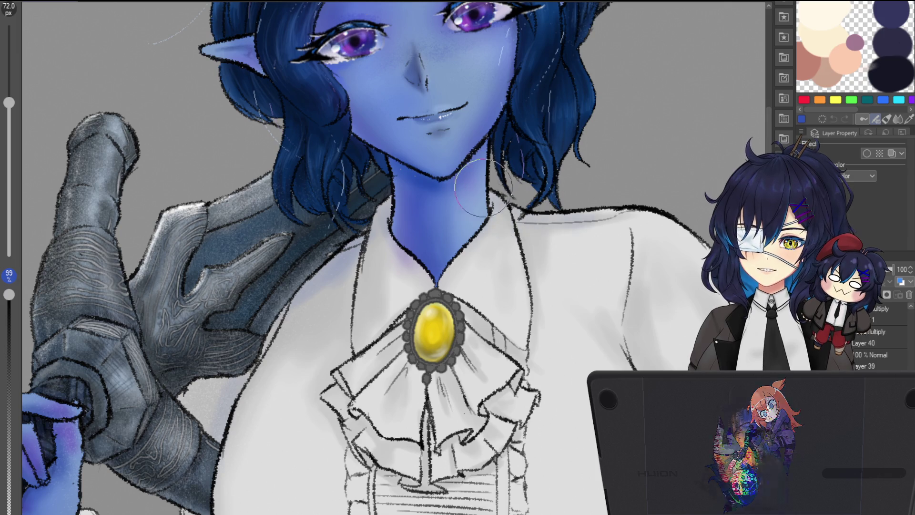
left_click_drag(543, 215, 629, 236)
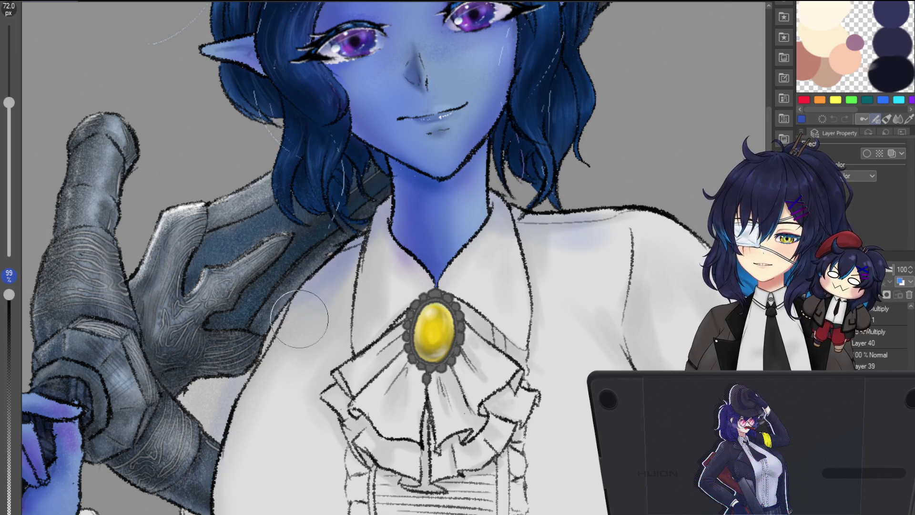
scroll(329, 279, "down", 3)
Step: Shade the white skirt edge with bluish purple, then fit the whole canvas on screen
left_click_drag(405, 327, 463, 187)
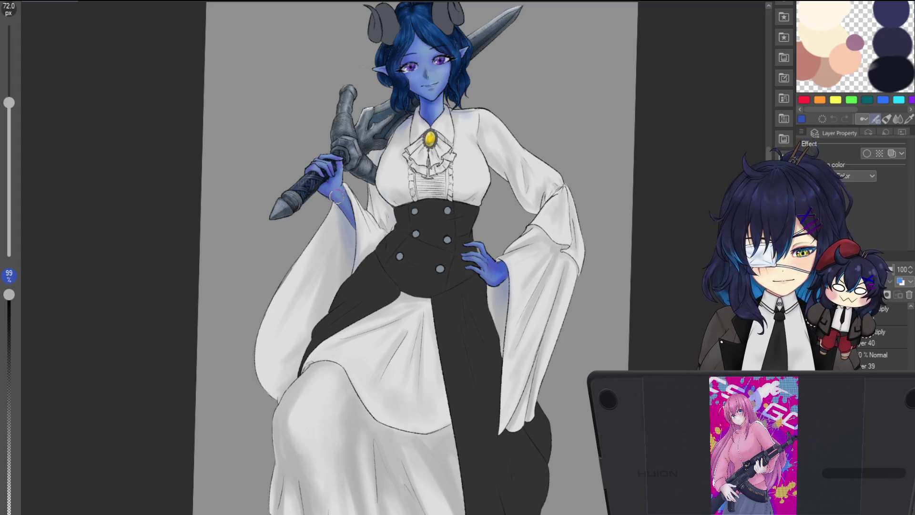
scroll(334, 201, "up", 3)
scroll(330, 296, "down", 4)
scroll(331, 296, "down", 2)
scroll(314, 250, "up", 4)
scroll(300, 201, "up", 2)
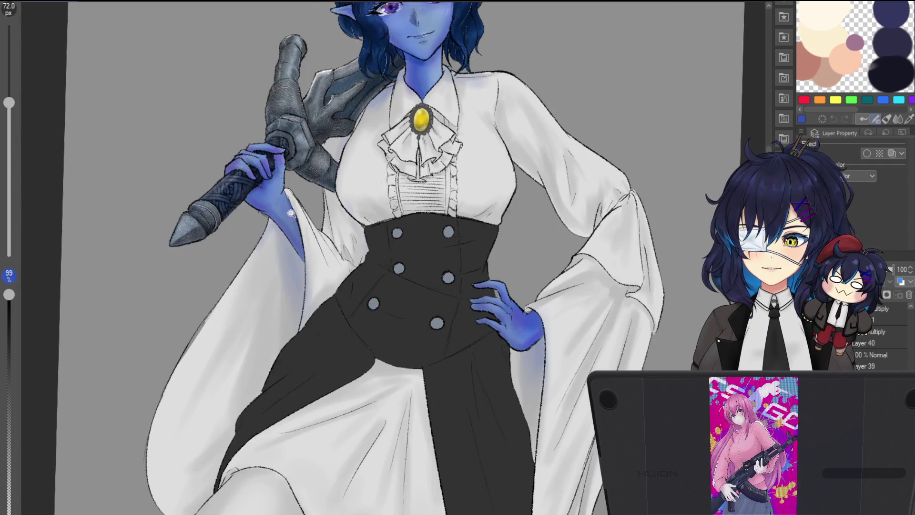
scroll(299, 202, "up", 3)
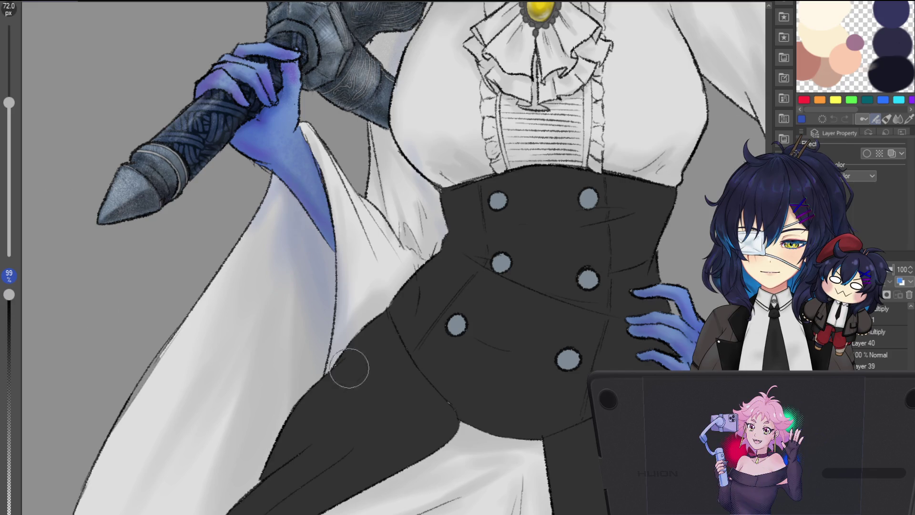
left_click_drag(329, 284, 335, 337)
left_click_drag(333, 238, 316, 367)
key("ctrl+0")
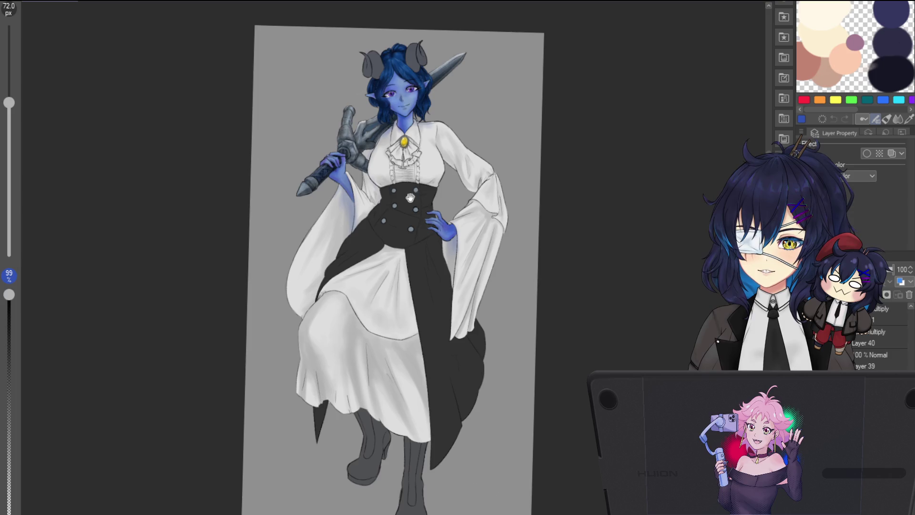
scroll(440, 230, "up", 2)
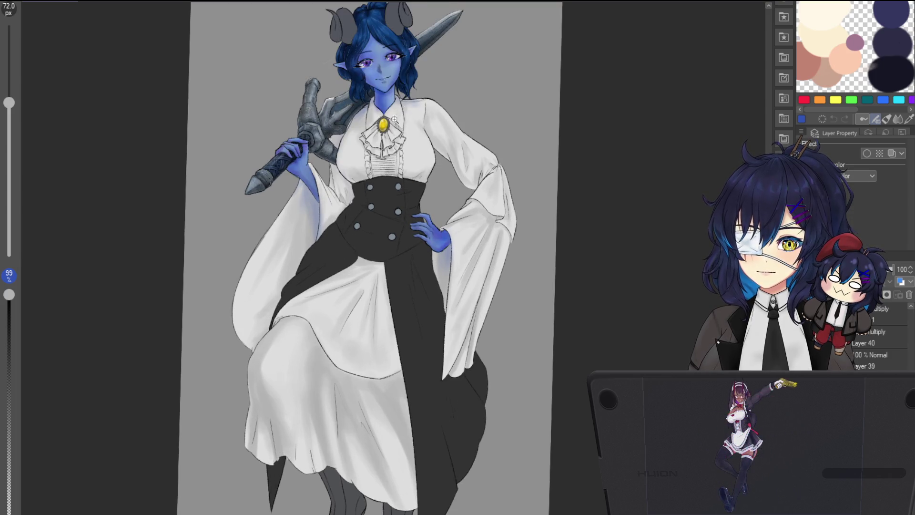
scroll(394, 116, "up", 2)
scroll(411, 167, "up", 1)
scroll(411, 167, "up", 1)
scroll(440, 137, "up", 1)
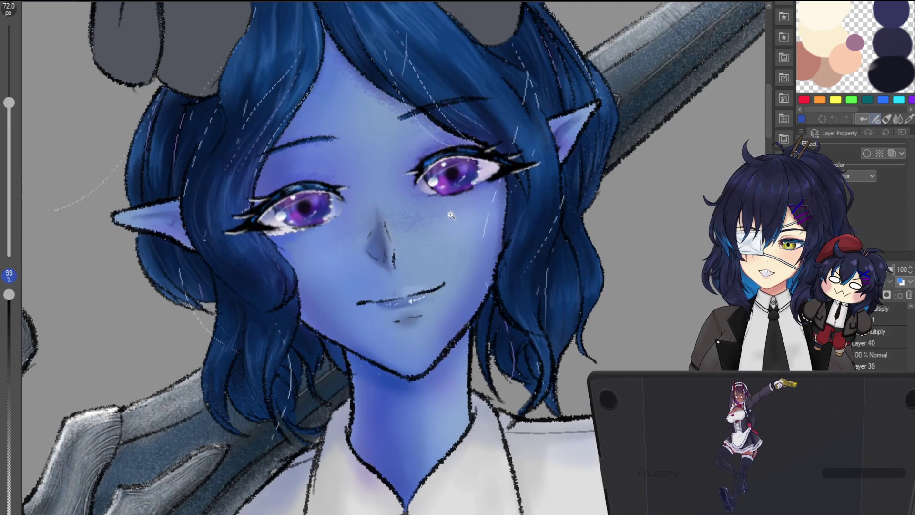
scroll(448, 217, "up", 1)
Step: Rotate the view onto the face, shrink the brush and switch to the shading layer
key("minus")
key("minus")
key("minus")
scroll(368, 165, "up", 1)
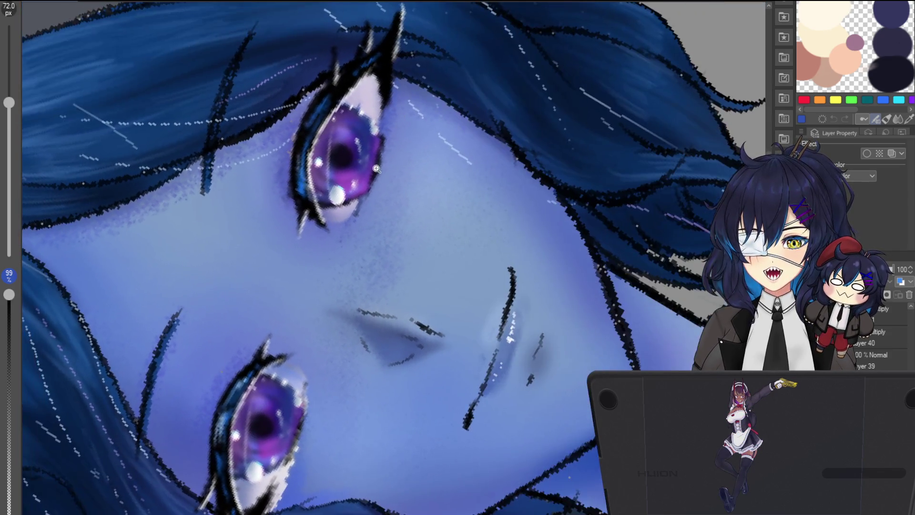
scroll(368, 164, "up", 1)
key("minus")
scroll(441, 144, "down", 1)
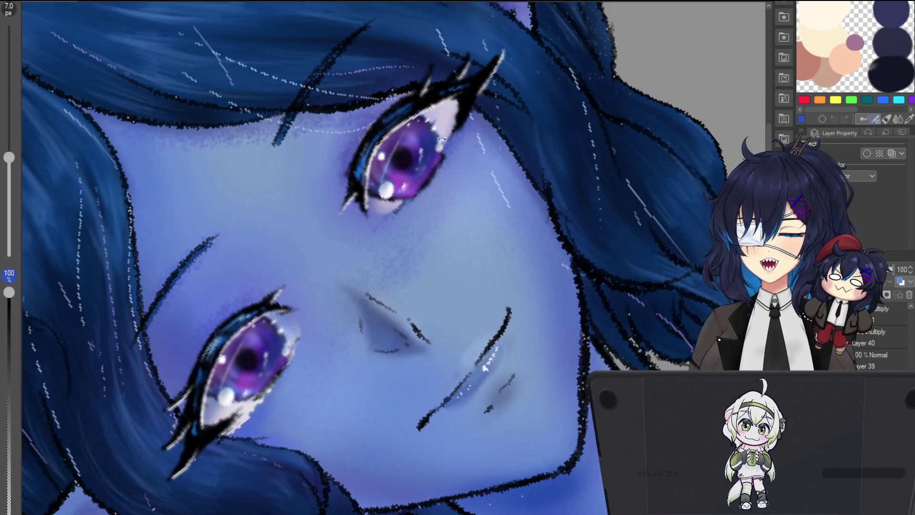
scroll(442, 142, "up", 1)
scroll(441, 143, "up", 2)
left_click_drag(423, 250, 480, 259)
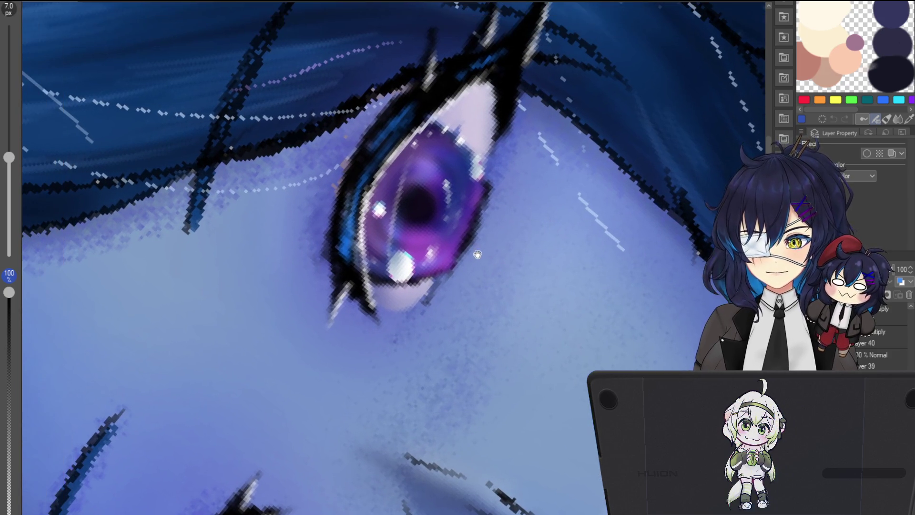
scroll(387, 264, "up", 1)
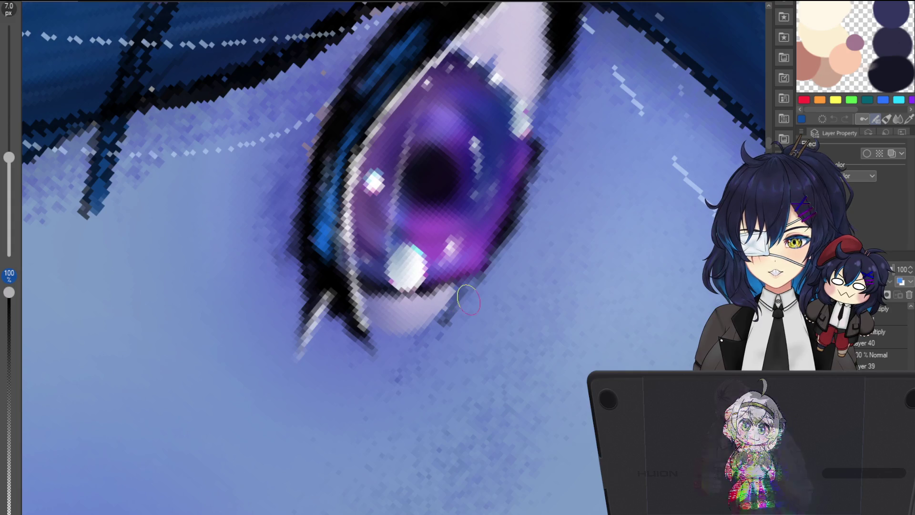
key("bracketleft")
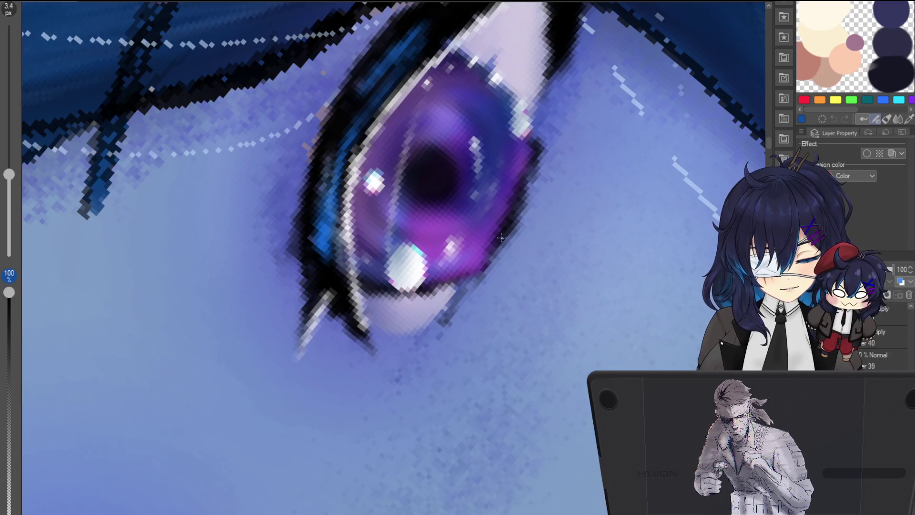
key("alt+bracketright")
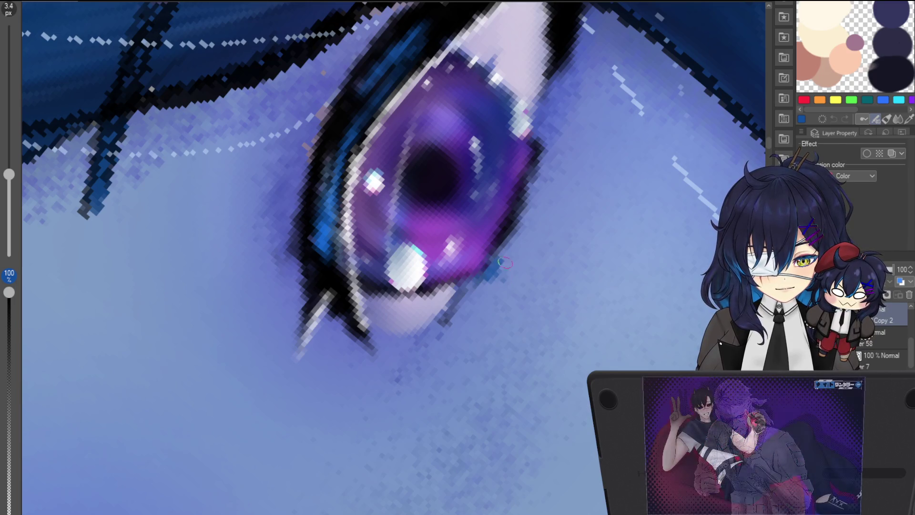
scroll(535, 206, "up", 2)
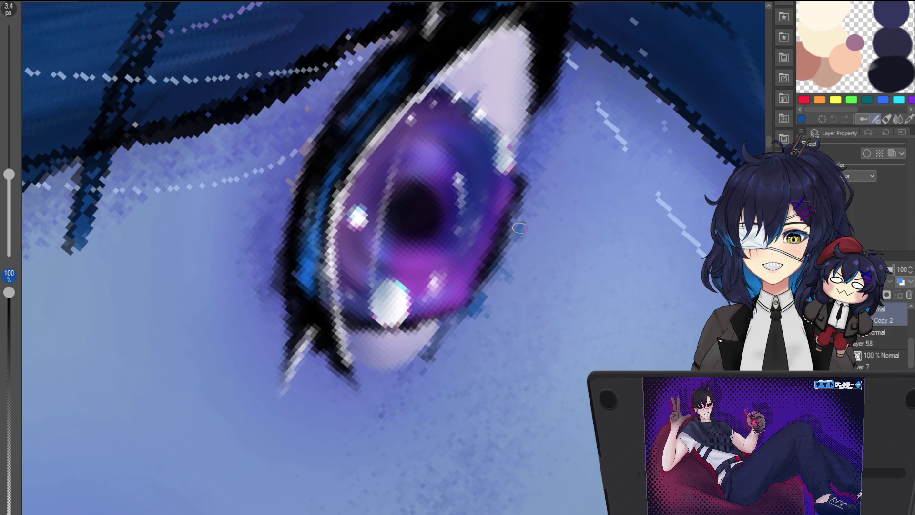
scroll(524, 188, "up", 2)
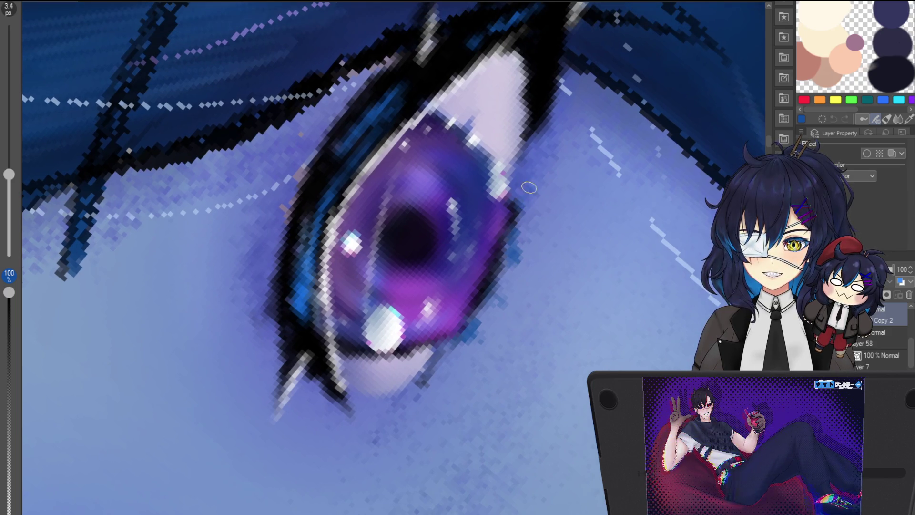
scroll(524, 188, "down", 5)
scroll(533, 239, "up", 5)
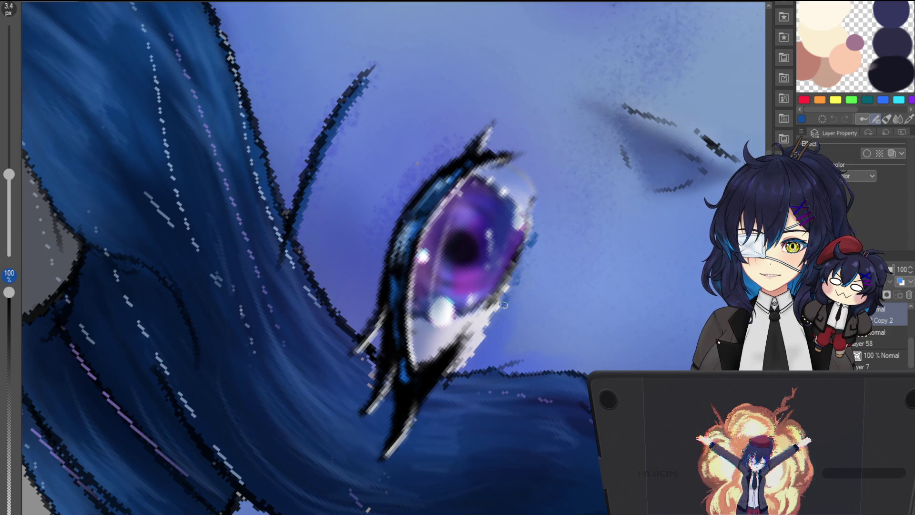
Step: With a medium brush, darken the blue skin beneath the lower eyelid and check both eyes
key("bracketright")
key("bracketleft")
key("bracketleft")
key("bracketleft")
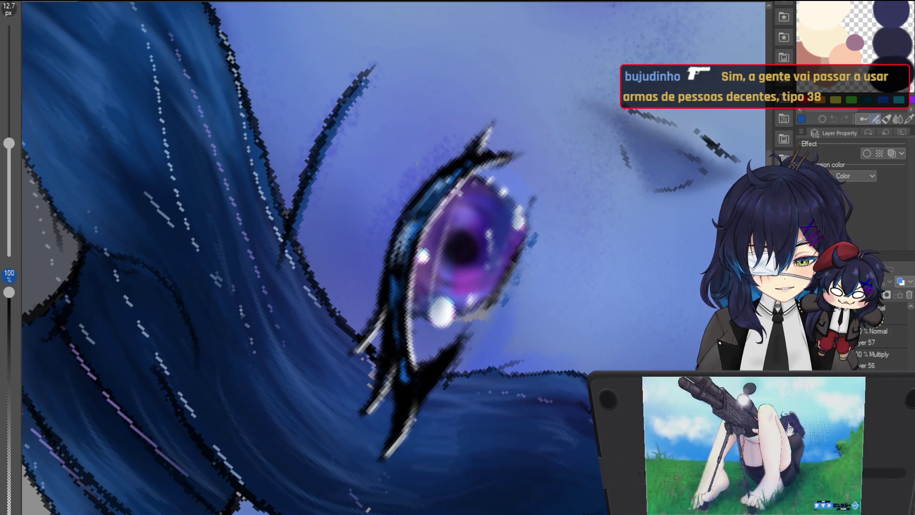
left_click_drag(459, 367, 480, 352)
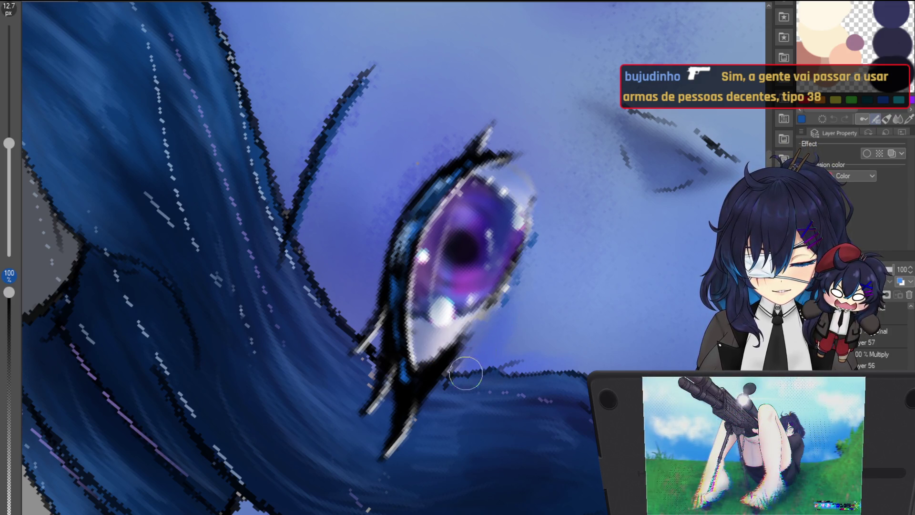
left_click_drag(557, 214, 507, 284)
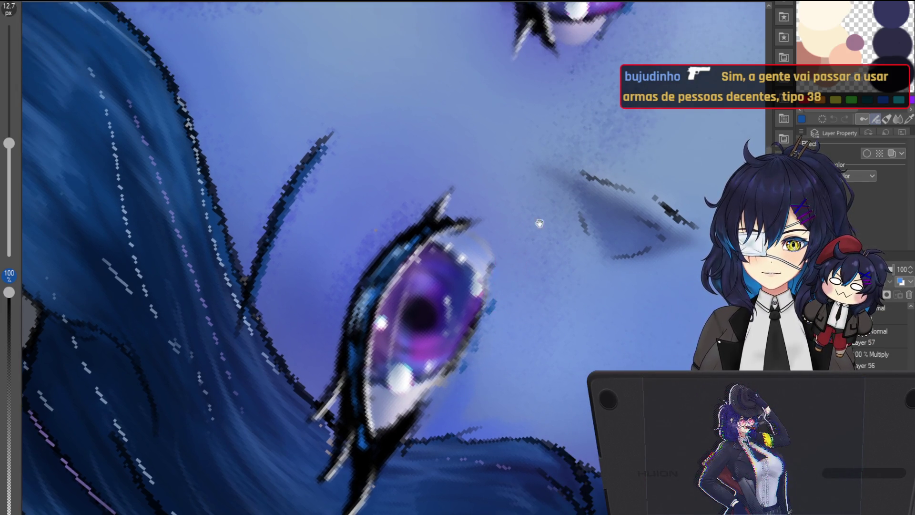
left_click_drag(533, 231, 532, 175)
scroll(515, 222, "down", 5)
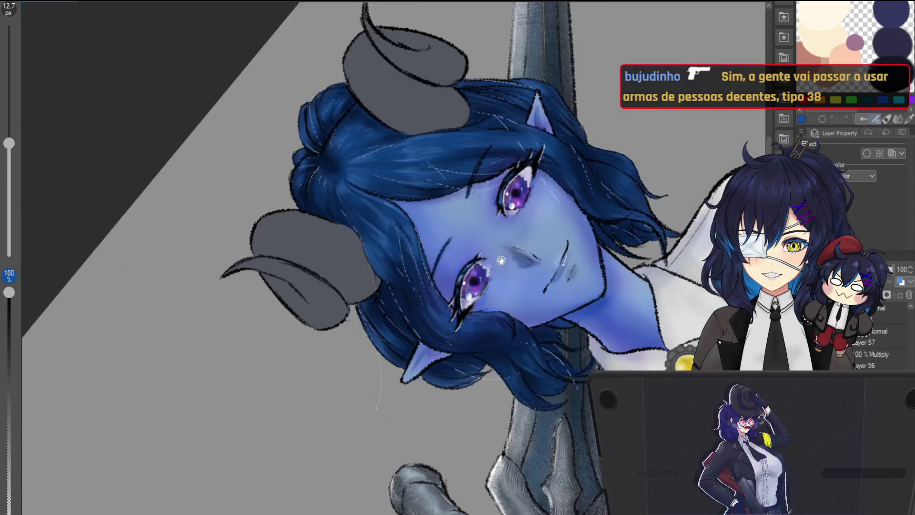
left_click_drag(514, 222, 532, 163)
scroll(532, 273, "up", 4)
scroll(531, 273, "up", 1)
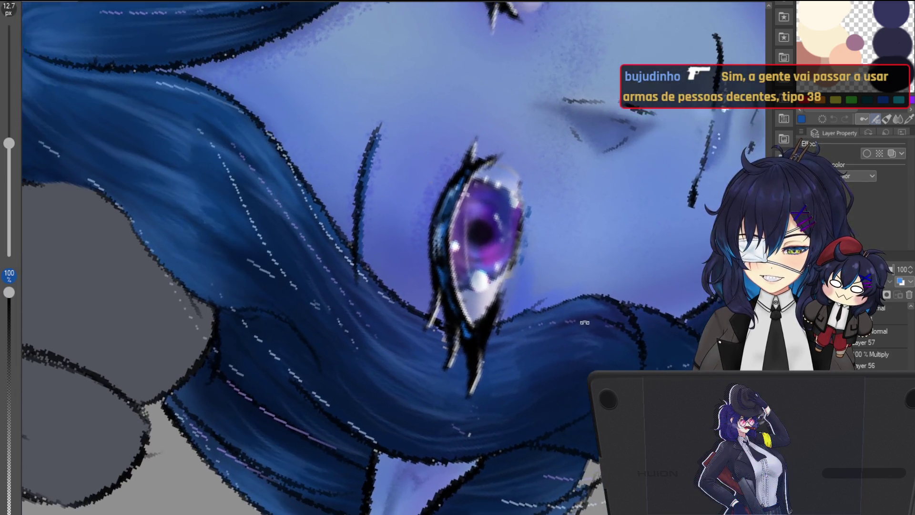
scroll(532, 273, "down", 3)
scroll(532, 273, "down", 3)
scroll(418, 445, "down", 2)
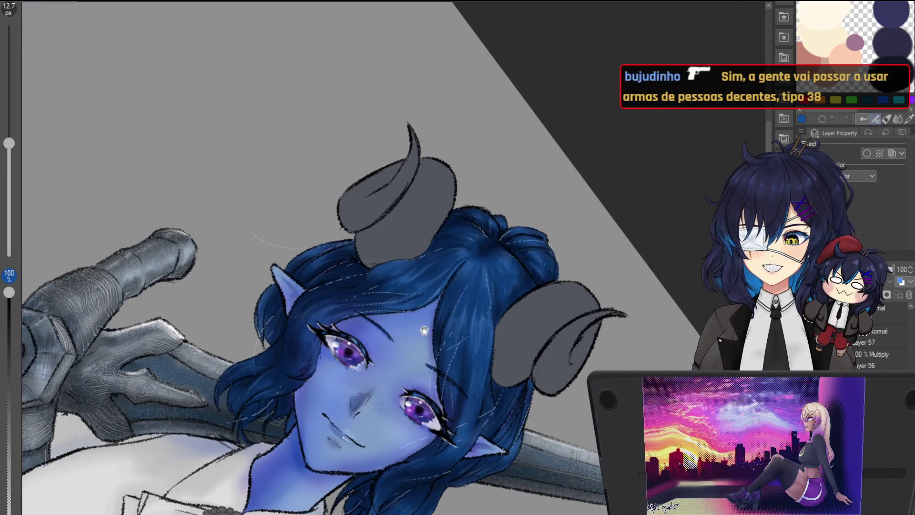
Step: Turn the figure upright and toggle the skin colour layer off and on to compare
left_click_drag(418, 445, 490, 368)
scroll(476, 361, "down", 3)
left_click_drag(457, 286, 440, 252)
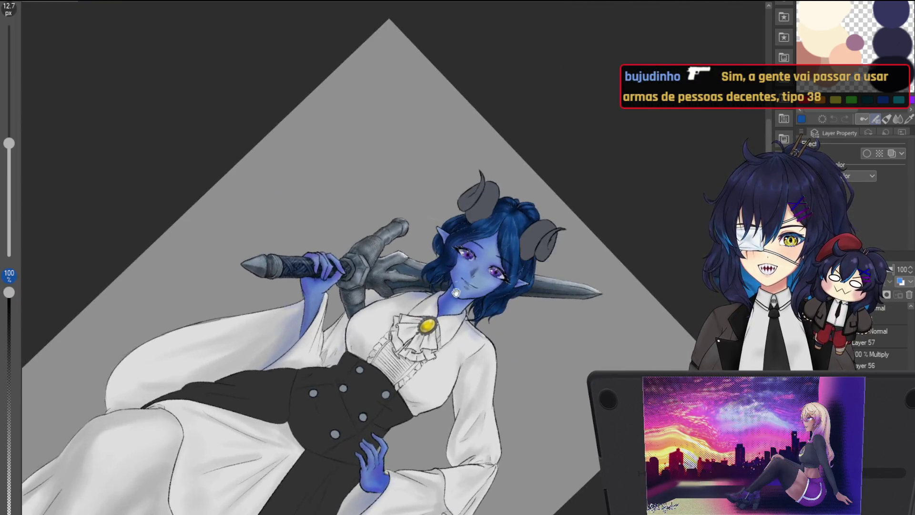
scroll(440, 252, "up", 4)
scroll(440, 253, "up", 1)
scroll(440, 252, "down", 3)
scroll(440, 252, "up", 1)
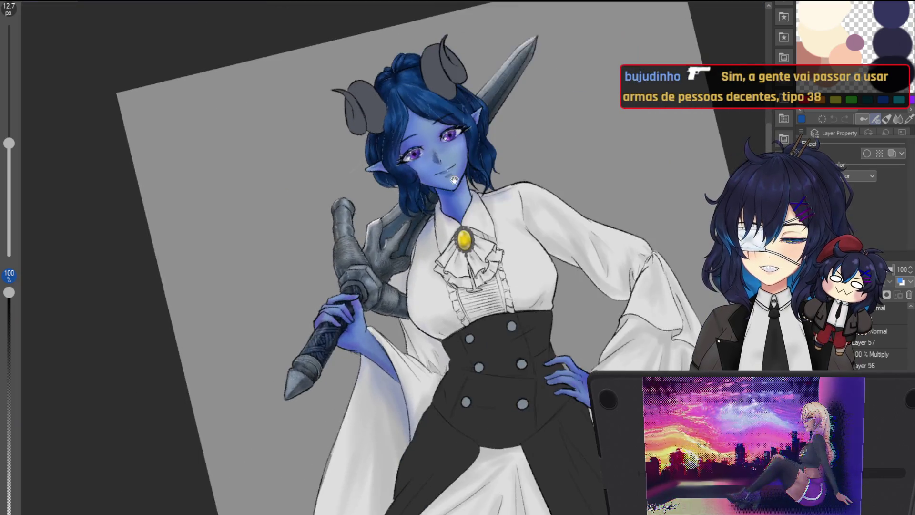
scroll(444, 243, "up", 1)
scroll(449, 224, "up", 1)
scroll(453, 212, "up", 1)
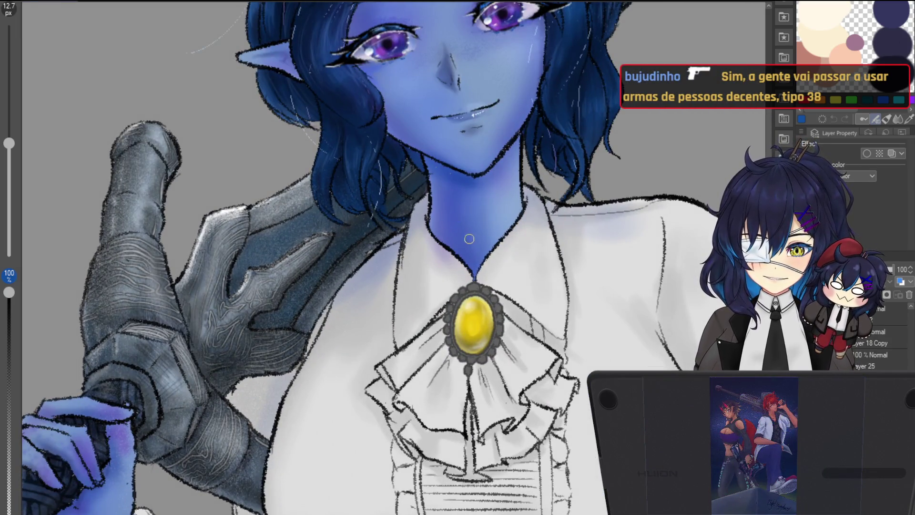
scroll(879, 343, "down", 5)
left_click(804, 349)
left_click(804, 349)
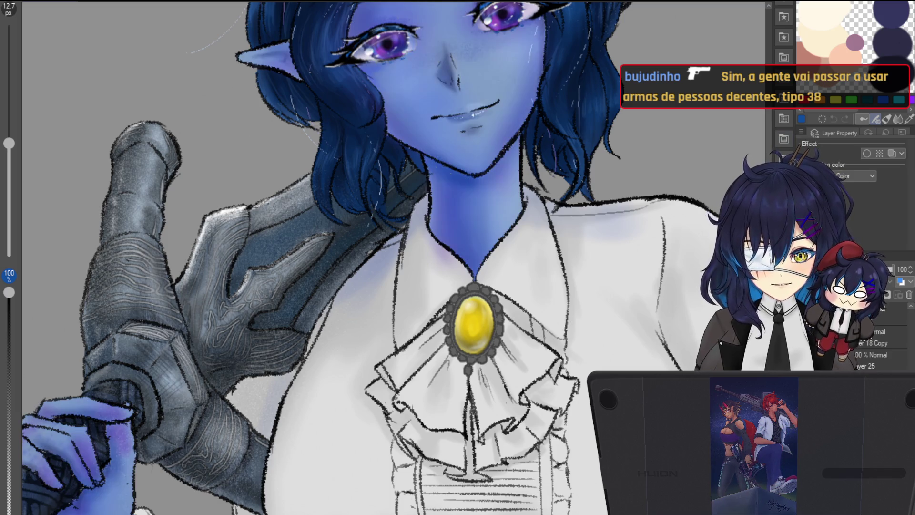
left_click(804, 348)
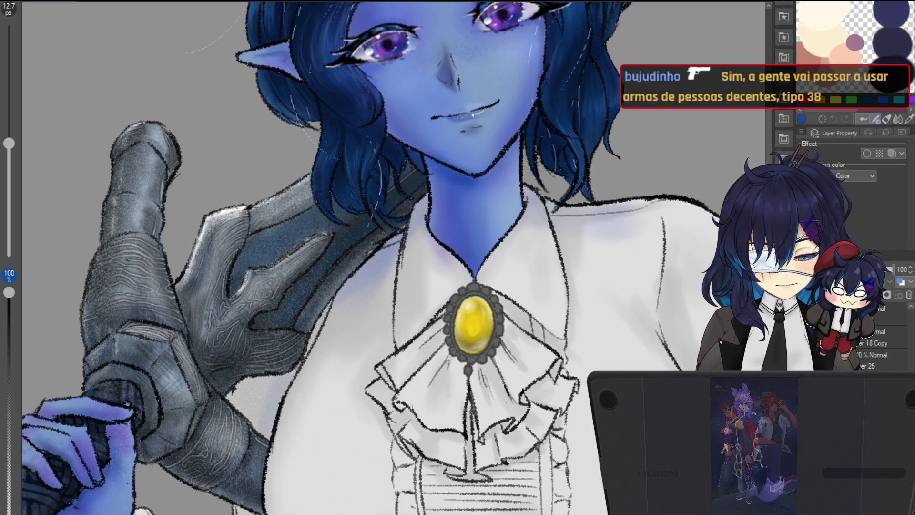
Step: Toggle the face and hand shading layer repeatedly, leaving it hidden so the skin reads lighter
left_click(804, 348)
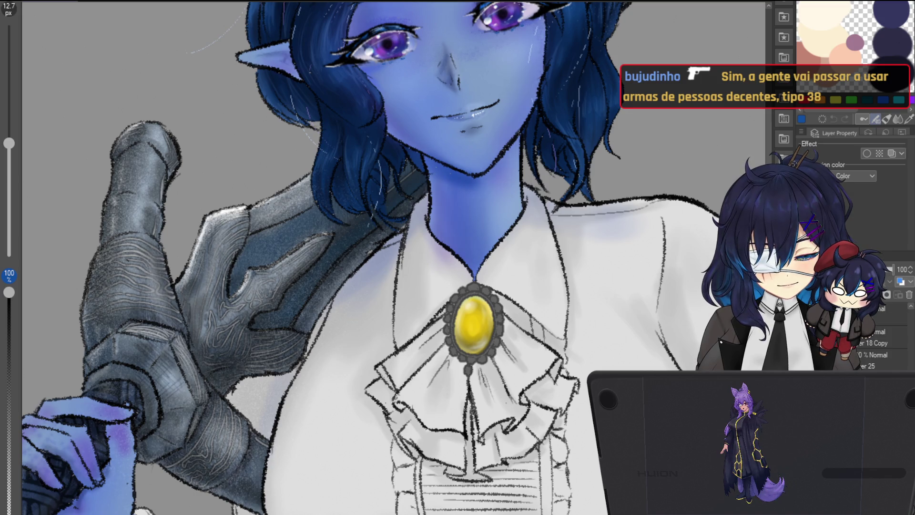
left_click(805, 348)
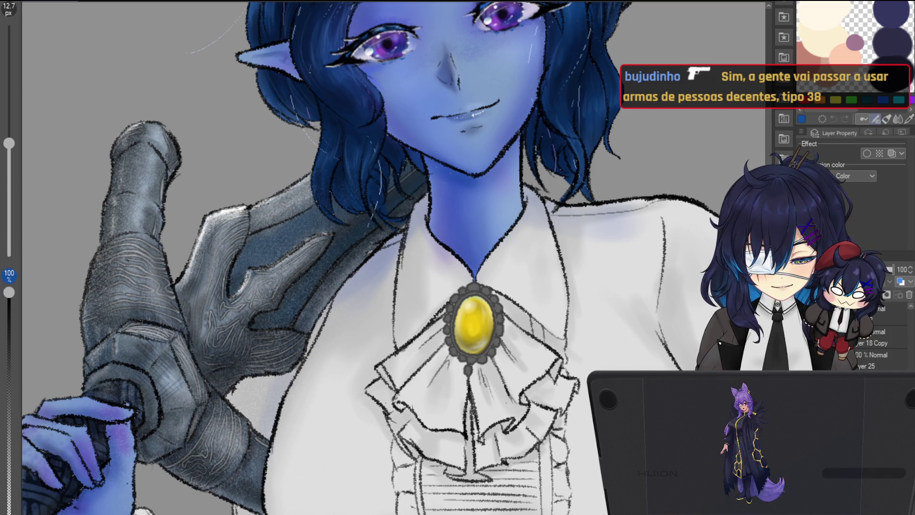
left_click(804, 348)
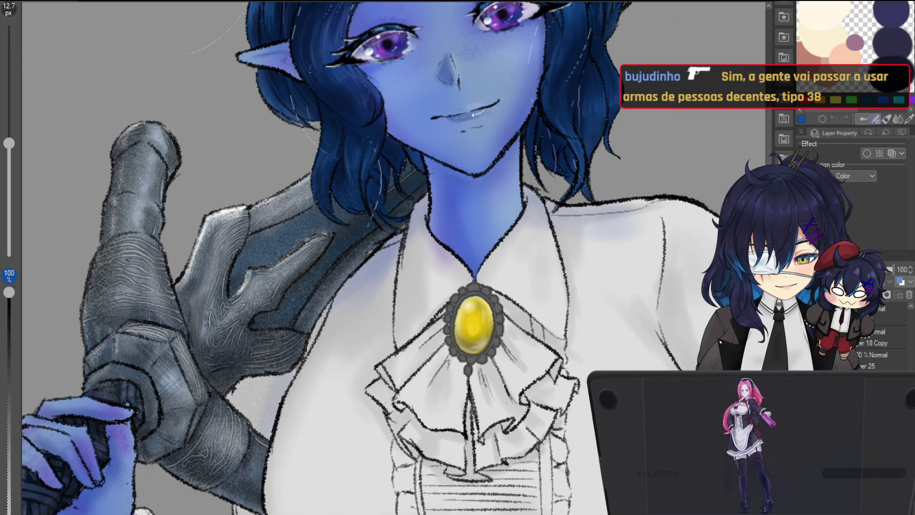
left_click(803, 348)
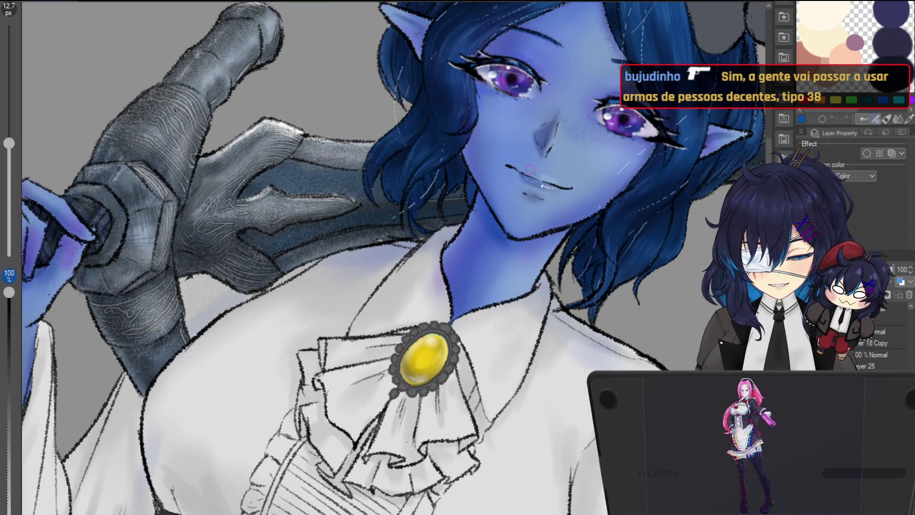
scroll(560, 47, "down", 5)
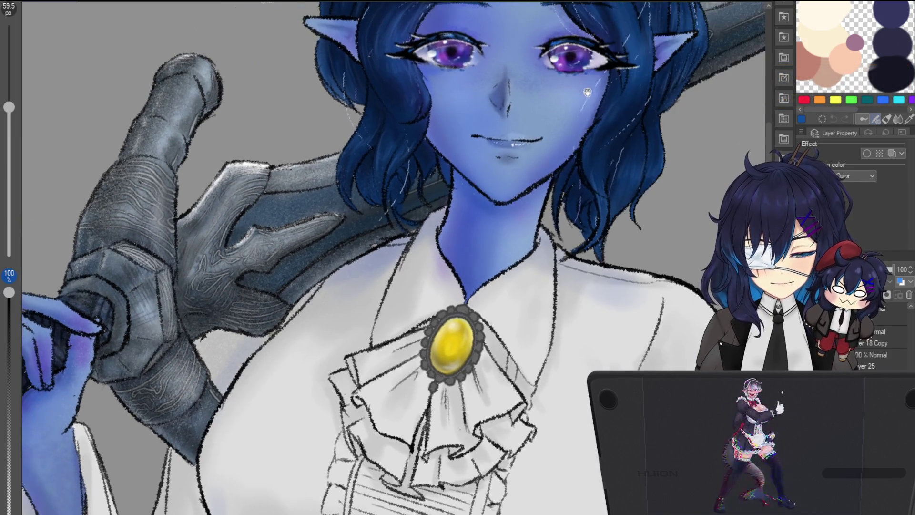
left_click_drag(559, 48, 565, 177)
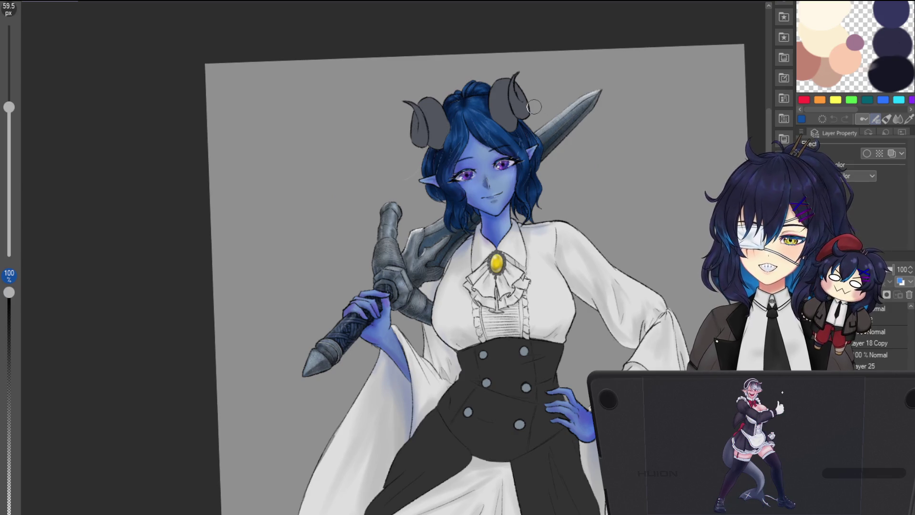
scroll(533, 106, "up", 2)
scroll(577, 125, "up", 3)
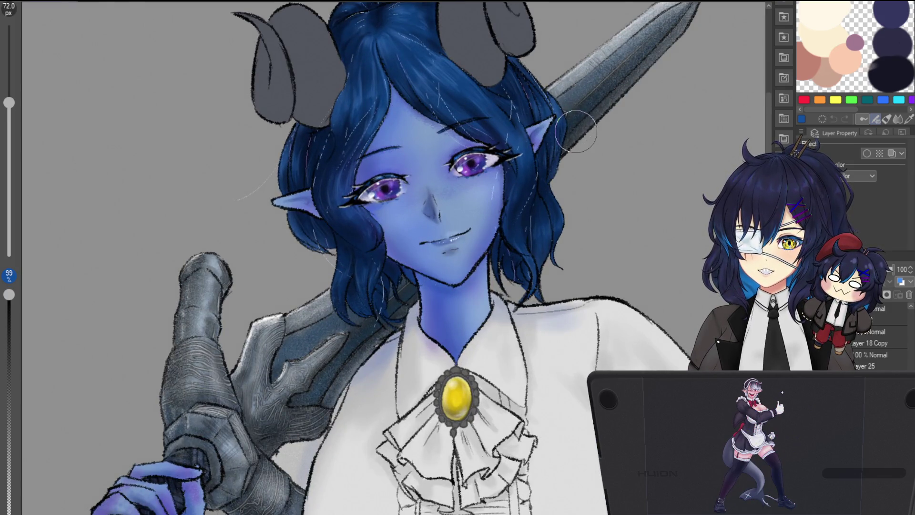
Step: Mirror the view to check the drawing, level the face beside the sword, then step back to the whole figure
key("h")
key("h")
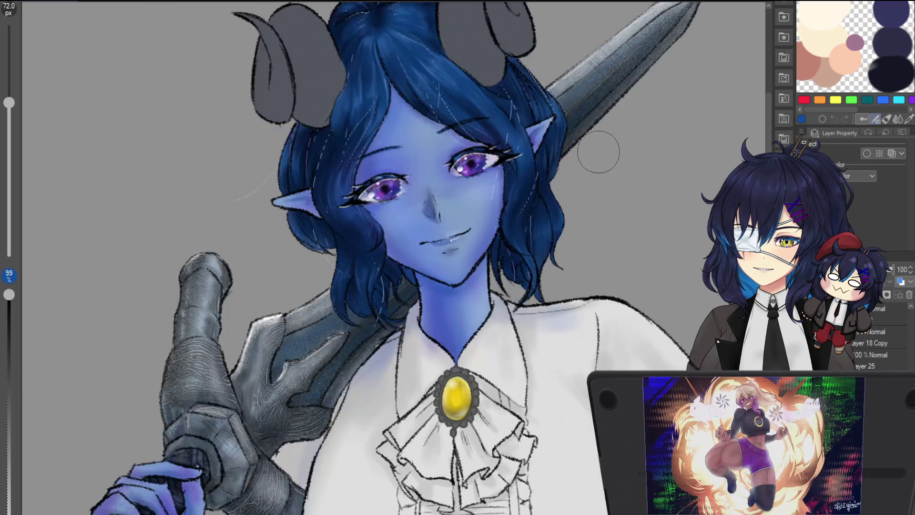
key("h")
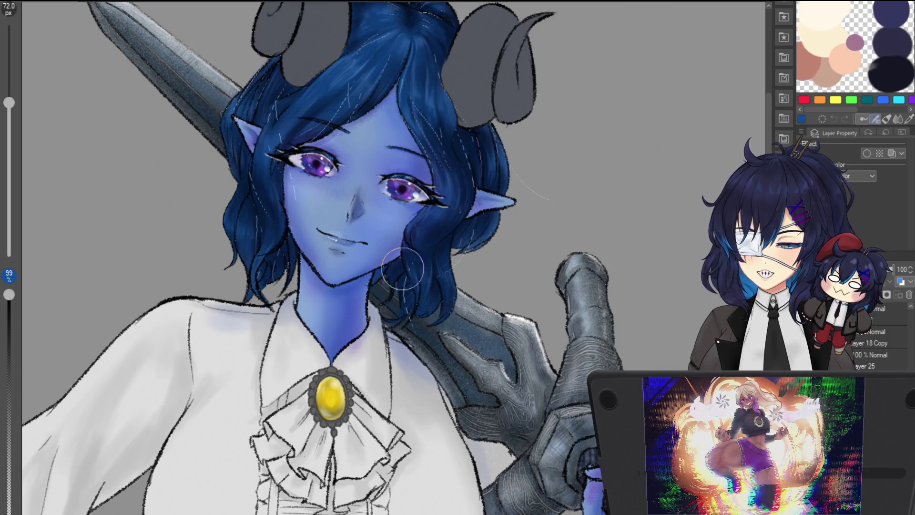
left_click_drag(410, 265, 481, 271)
mouse_move(659, 198)
left_mouse_down()
mouse_move(627, 194)
mouse_move(904, 179)
left_mouse_up()
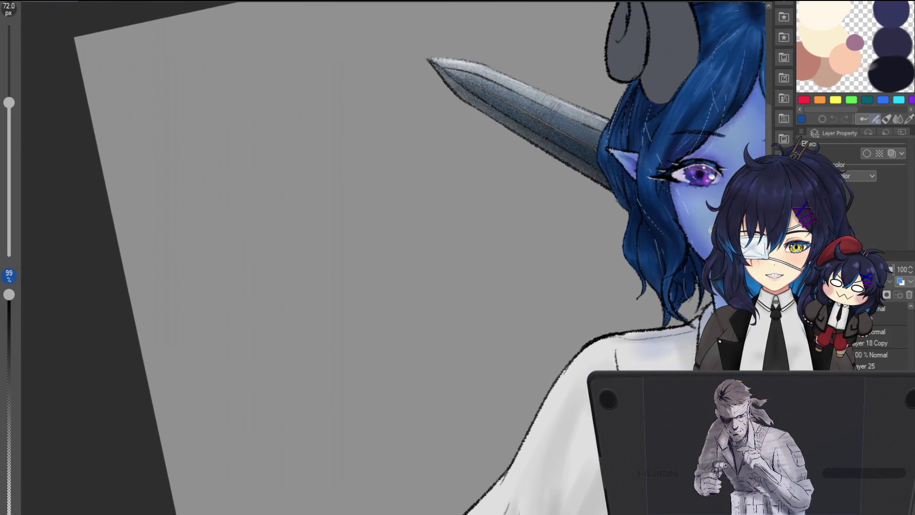
mouse_move(457, 257)
left_mouse_down()
mouse_move(475, 260)
mouse_move(462, 260)
left_mouse_up()
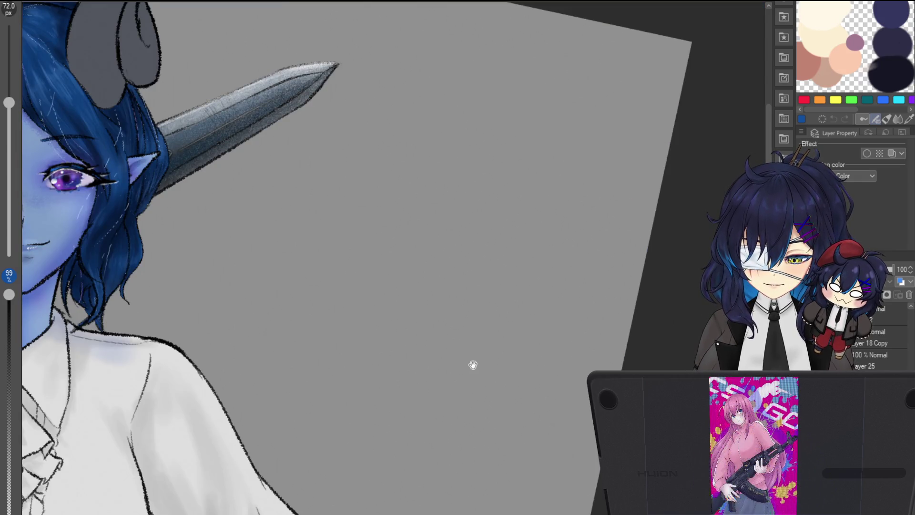
mouse_move(472, 364)
left_mouse_down()
mouse_move(490, 368)
mouse_move(474, 359)
left_mouse_up()
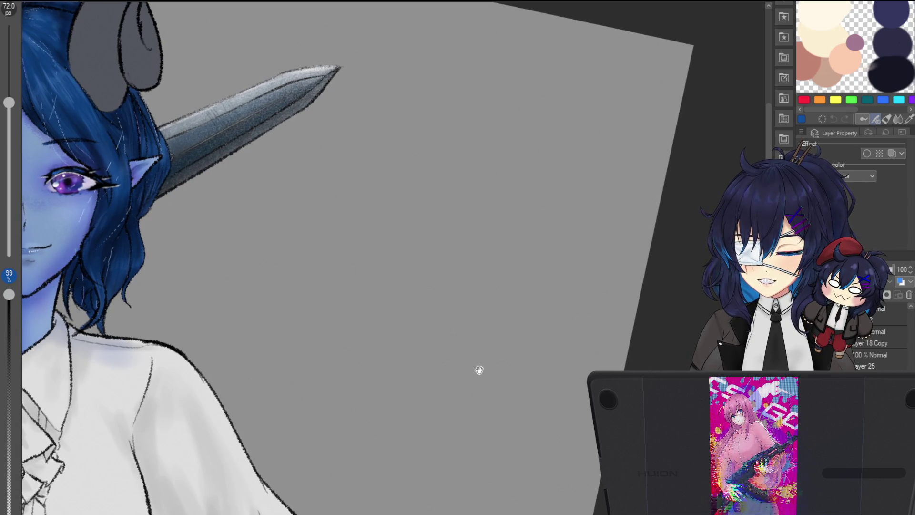
scroll(568, 305, "down", 5)
mouse_move(637, 249)
left_mouse_down()
mouse_move(609, 238)
mouse_move(612, 282)
mouse_move(547, 425)
left_mouse_up()
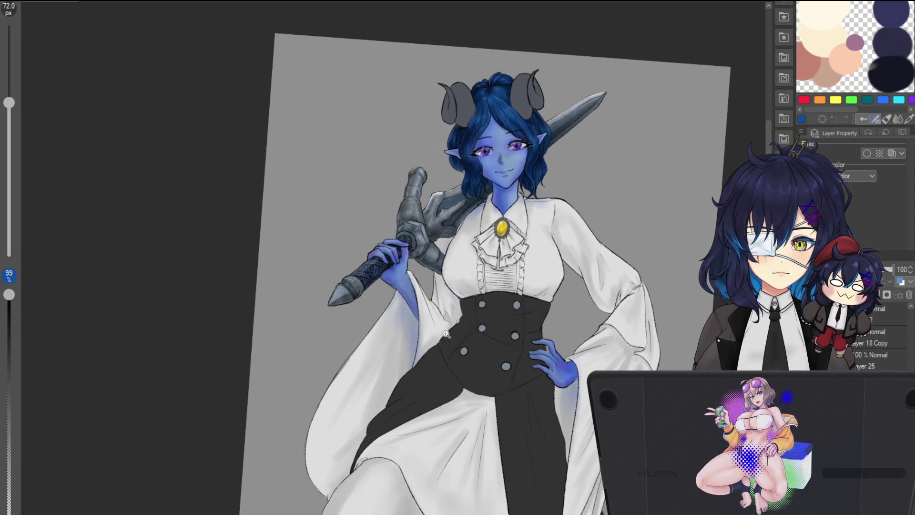
scroll(453, 336, "up", 4)
scroll(435, 276, "up", 2)
scroll(394, 192, "up", 2)
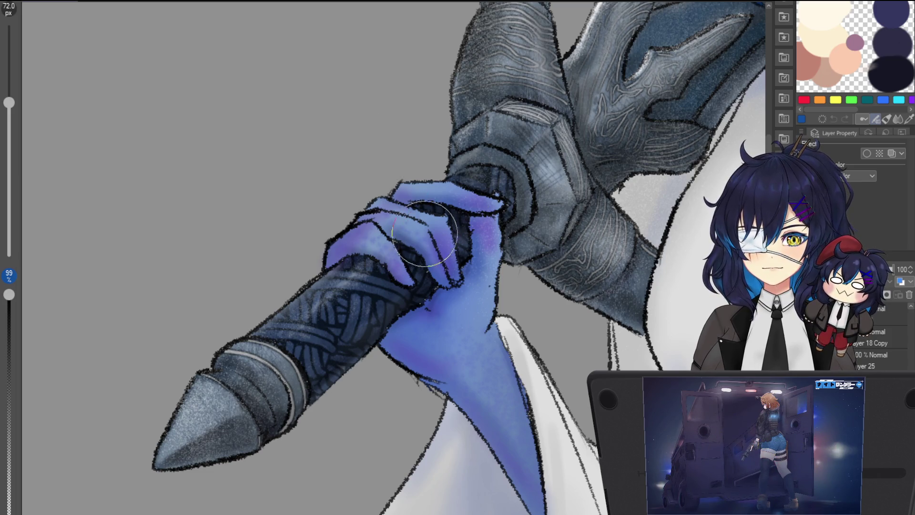
scroll(409, 204, "down", 1)
scroll(409, 204, "up", 3)
scroll(409, 204, "down", 6)
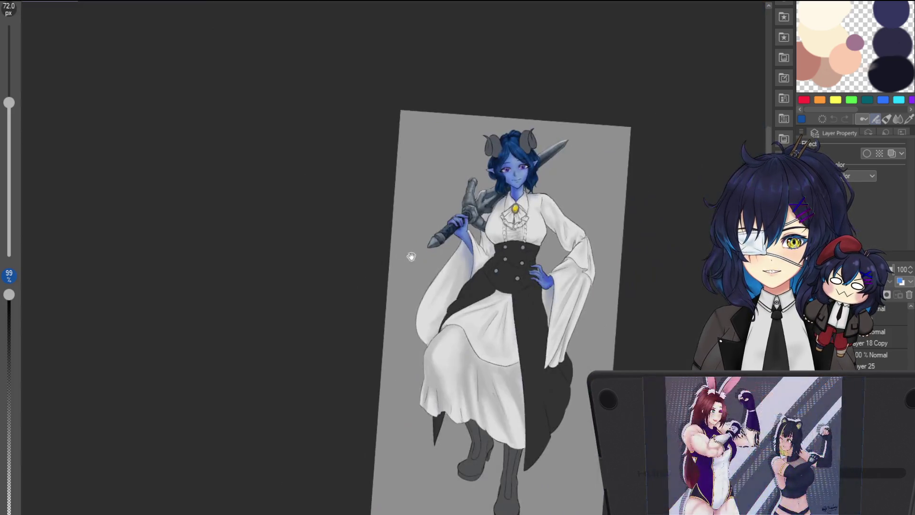
scroll(461, 258, "up", 2)
key("h")
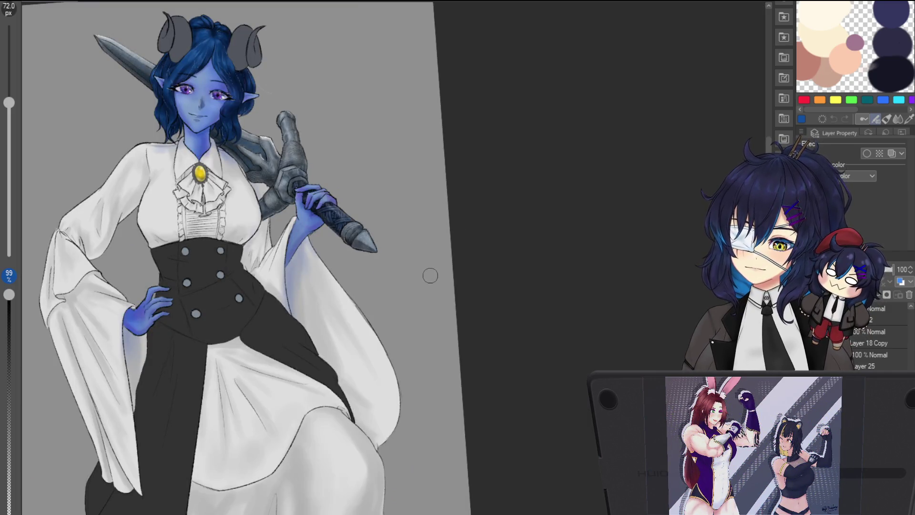
key("h")
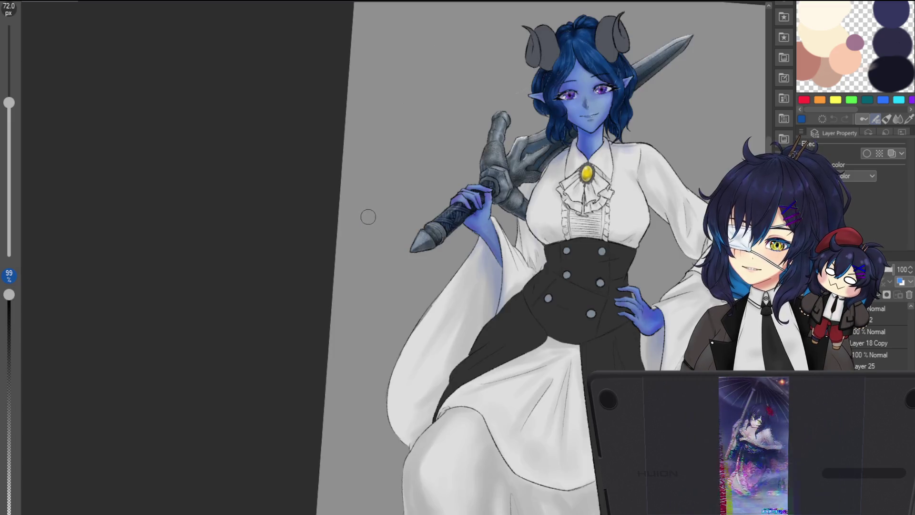
scroll(436, 263, "up", 3)
scroll(540, 133, "up", 2)
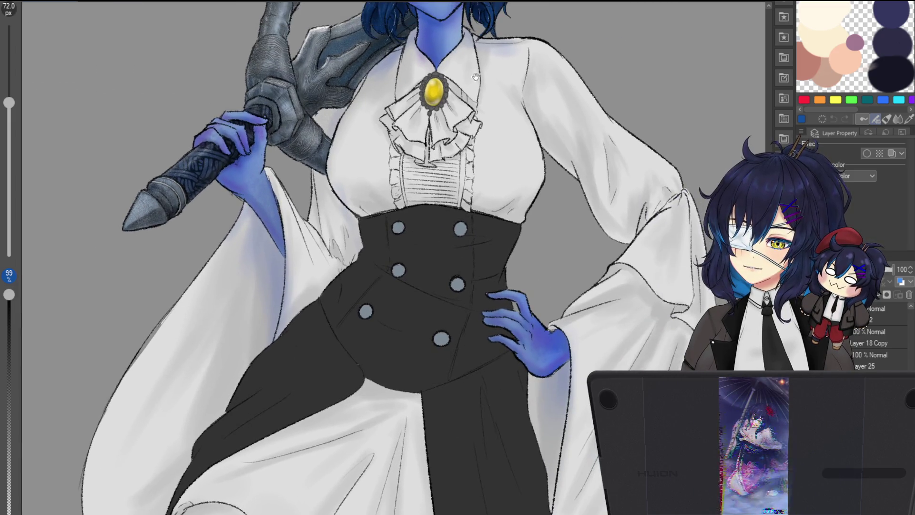
scroll(491, 245, "down", 2)
scroll(473, 206, "up", 1)
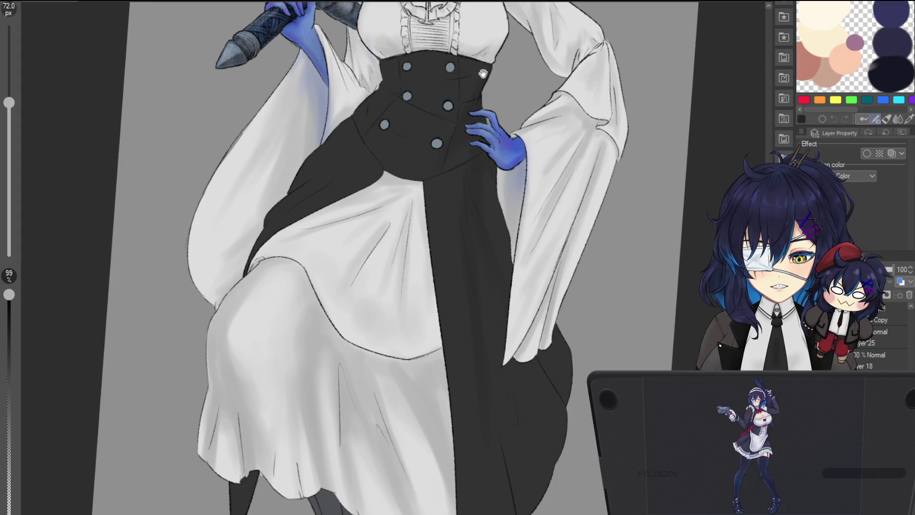
Step: Move down to the white skirt below the corset and zoom in on its folds
left_click_drag(483, 69, 488, 124)
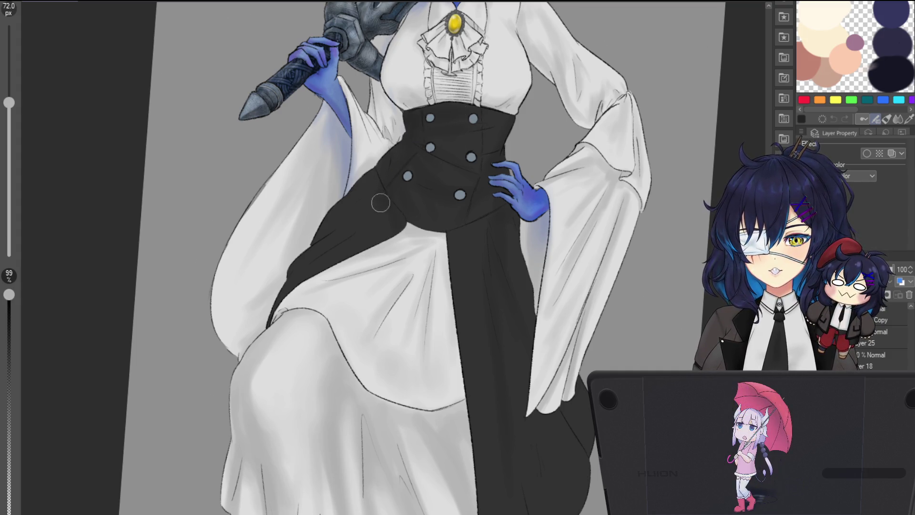
left_click(344, 268)
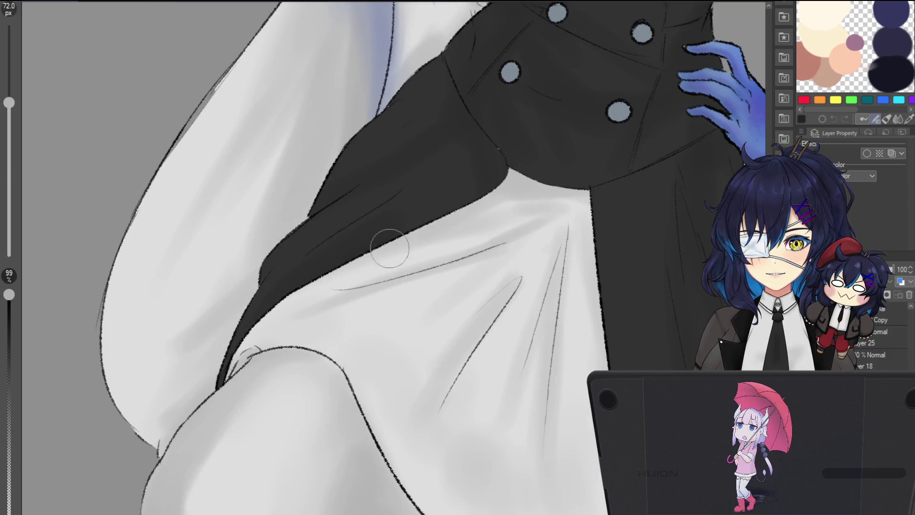
Step: Enlarge the brush and airbrush soft shadows over the skirt down to its hem
left_click_drag(545, 204, 532, 197)
scroll(532, 196, "down", 3)
scroll(586, 202, "up", 1)
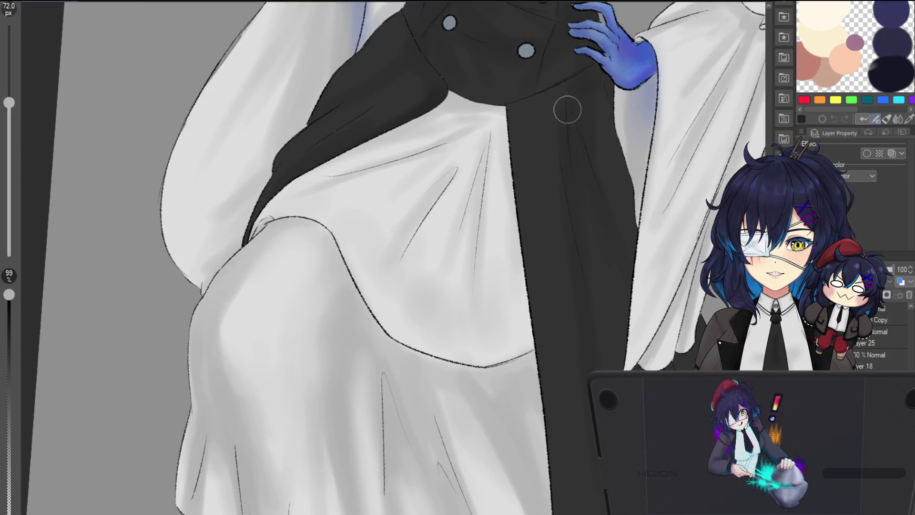
left_click_drag(631, 280, 598, 224)
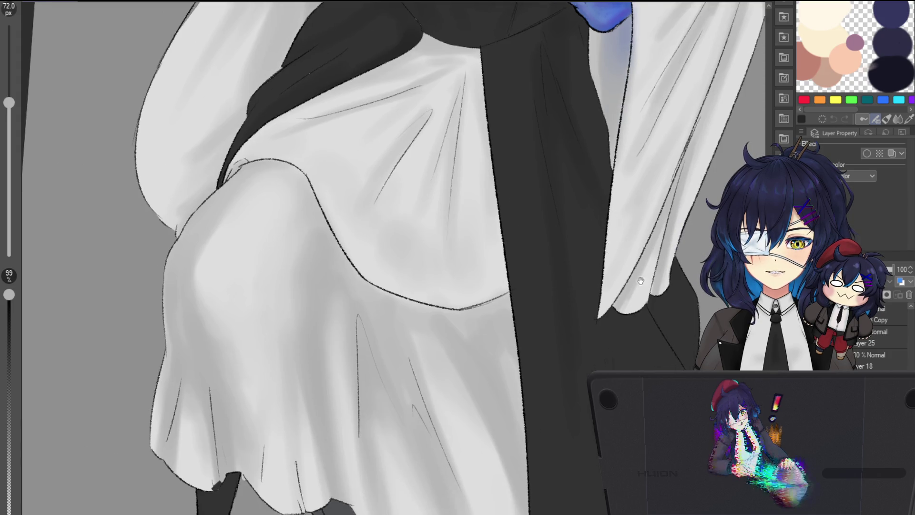
left_click_drag(643, 284, 562, 142)
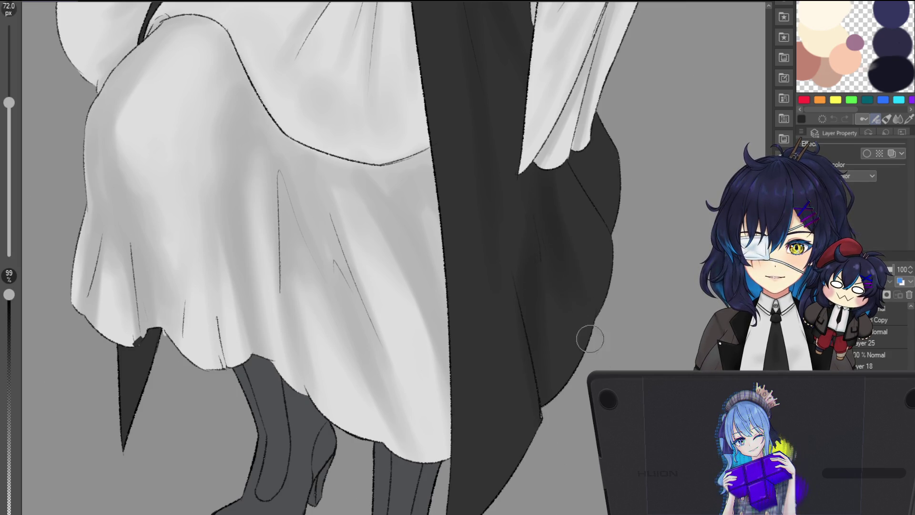
key("bracketright")
scroll(572, 286, "up", 3)
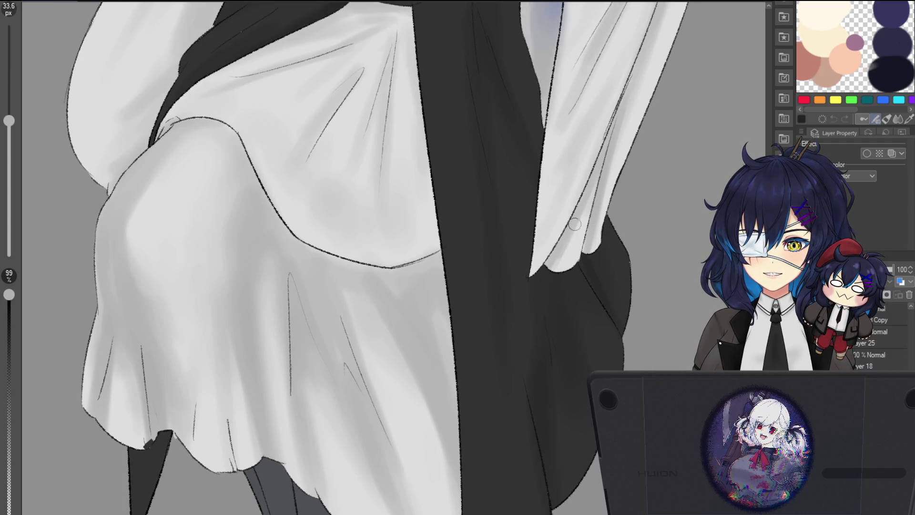
left_click_drag(572, 222, 583, 300)
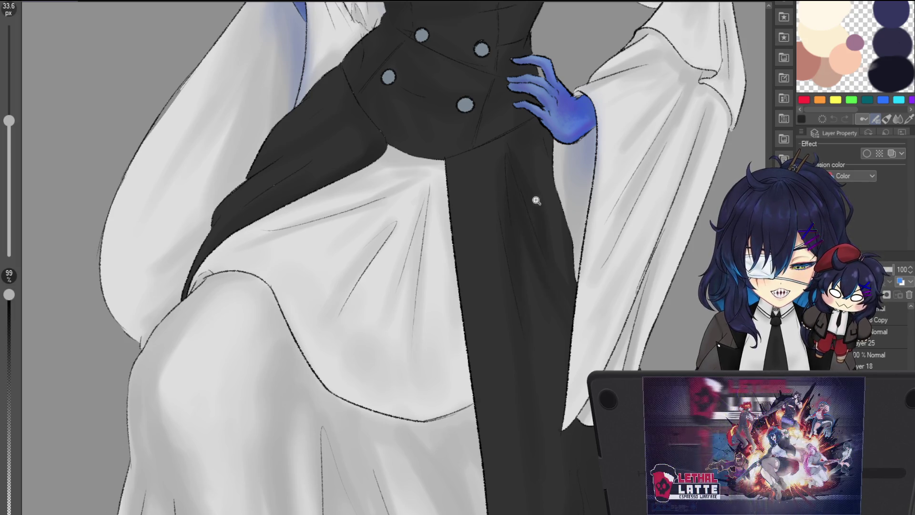
scroll(515, 206, "down", 5)
scroll(517, 156, "up", 3)
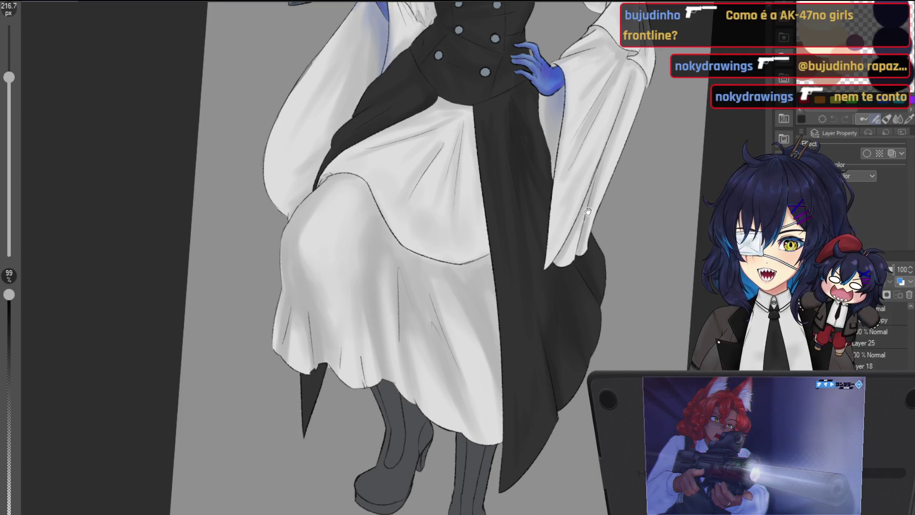
scroll(586, 213, "up", 2)
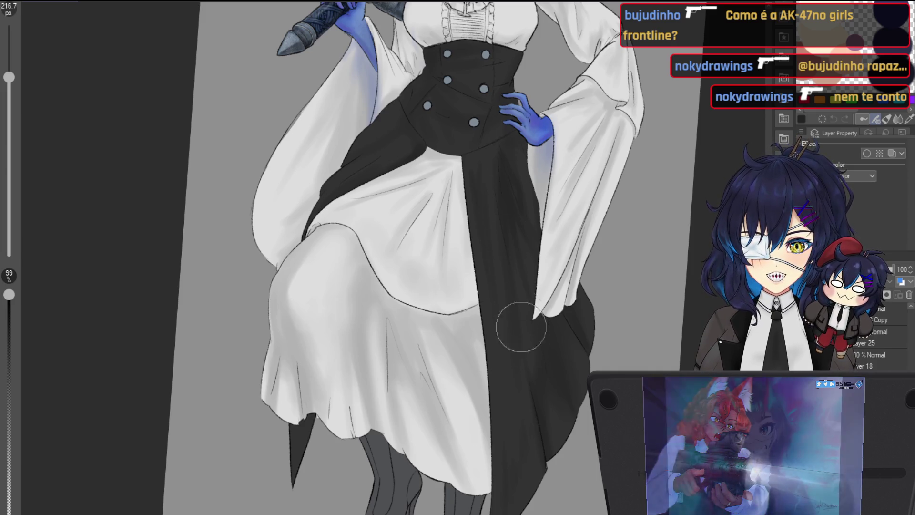
scroll(518, 241, "up", 3)
Step: Shrink the brush, paint soft dark shading on the coat panel by the buttons, then reset the view
mouse_move(531, 215)
left_mouse_down()
mouse_move(510, 265)
mouse_move(477, 241)
left_mouse_up()
scroll(465, 213, "up", 3)
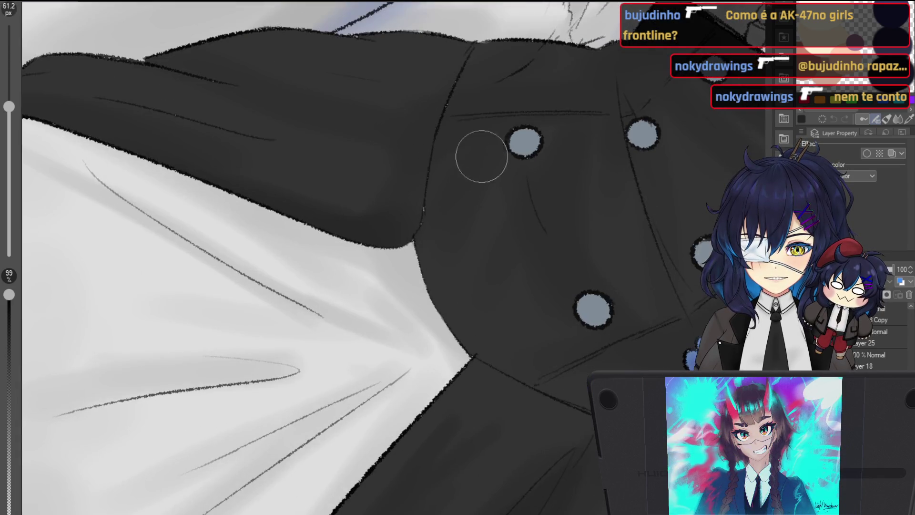
key("bracketleft")
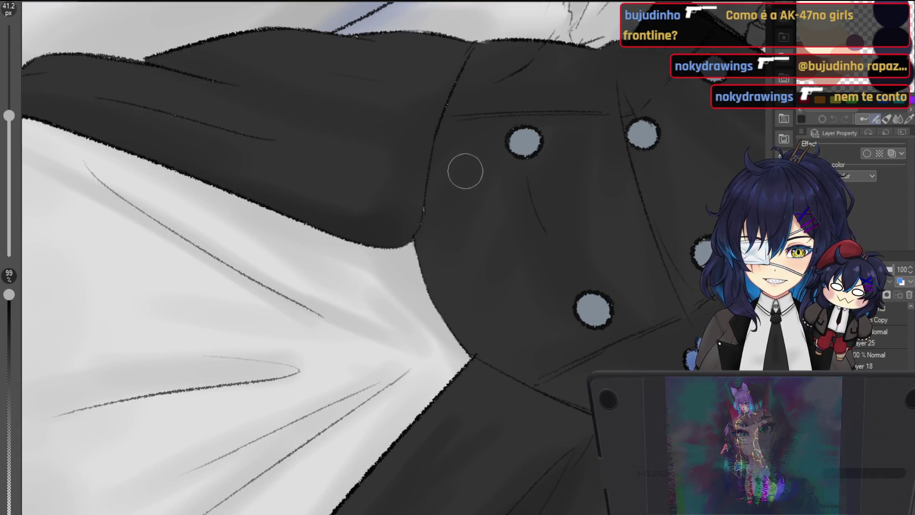
left_click_drag(454, 243, 495, 141)
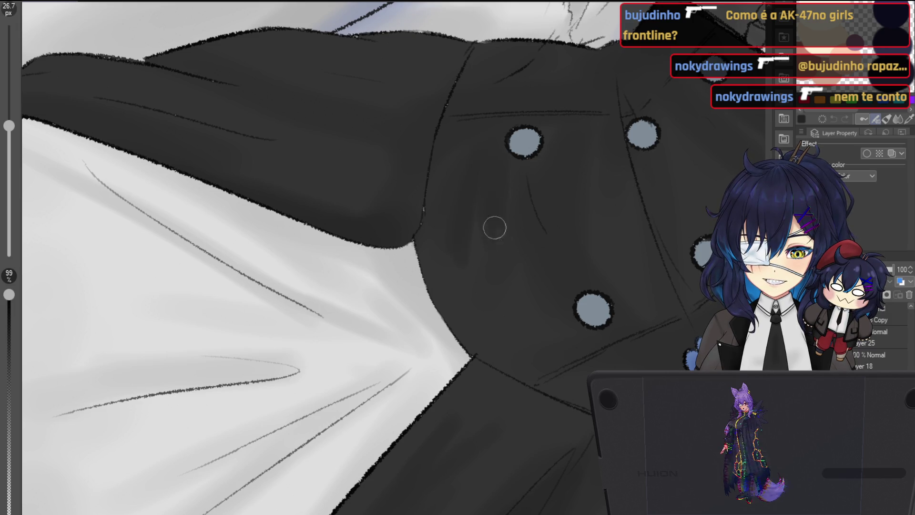
key("ctrl+0")
scroll(469, 244, "up", 2)
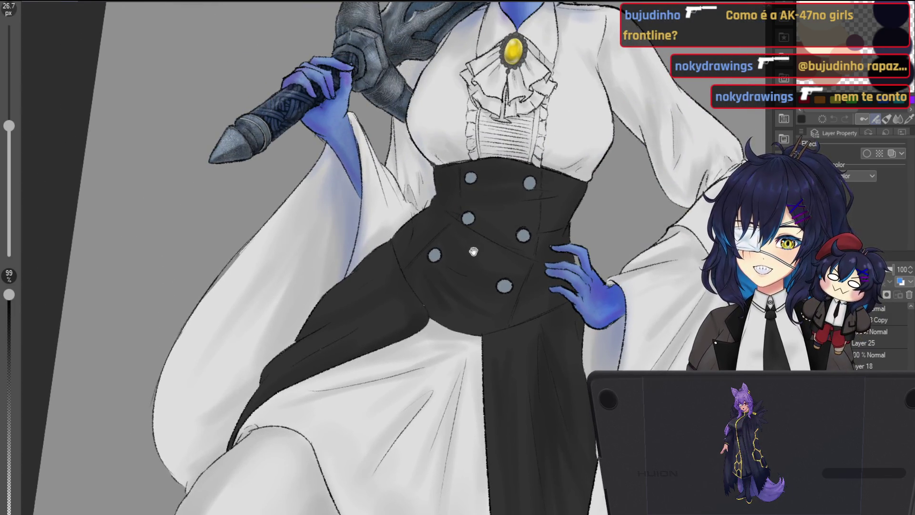
scroll(473, 252, "up", 3)
key("ctrl+0")
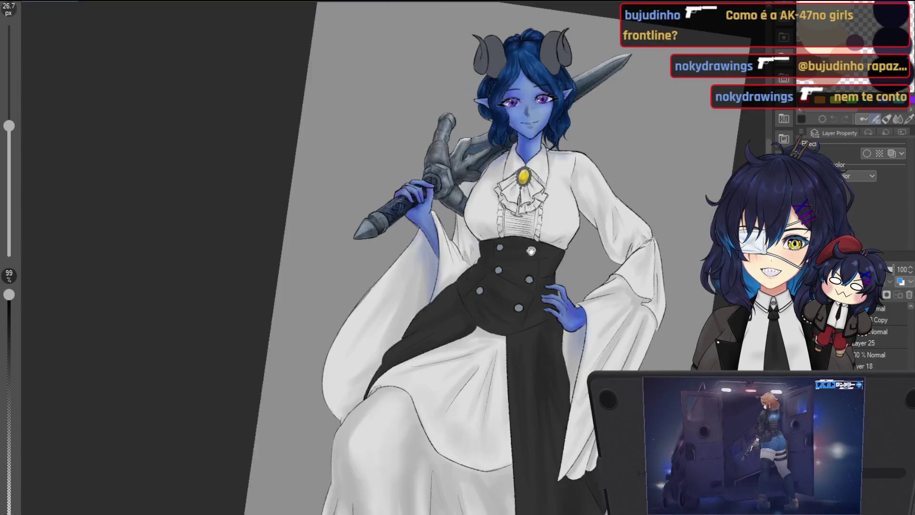
scroll(500, 237, "up", 2)
scroll(512, 237, "up", 3)
scroll(558, 231, "right", 5)
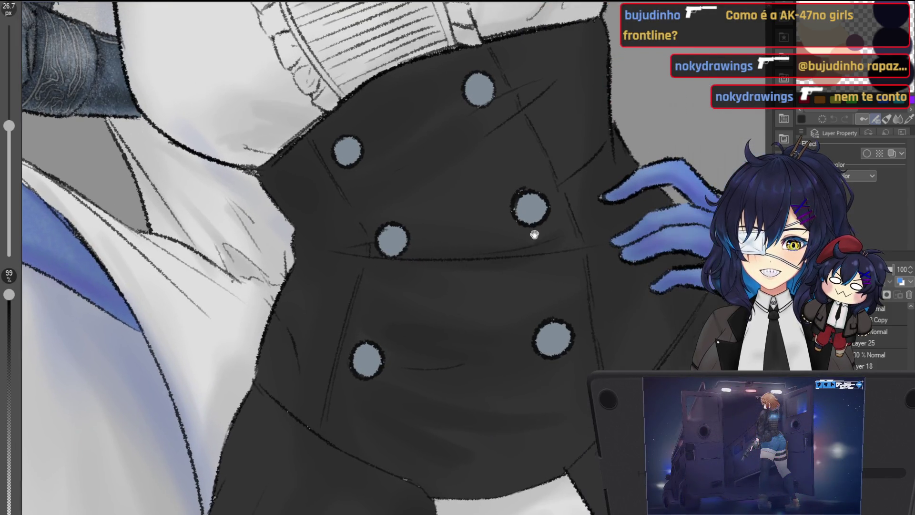
scroll(586, 219, "right", 1)
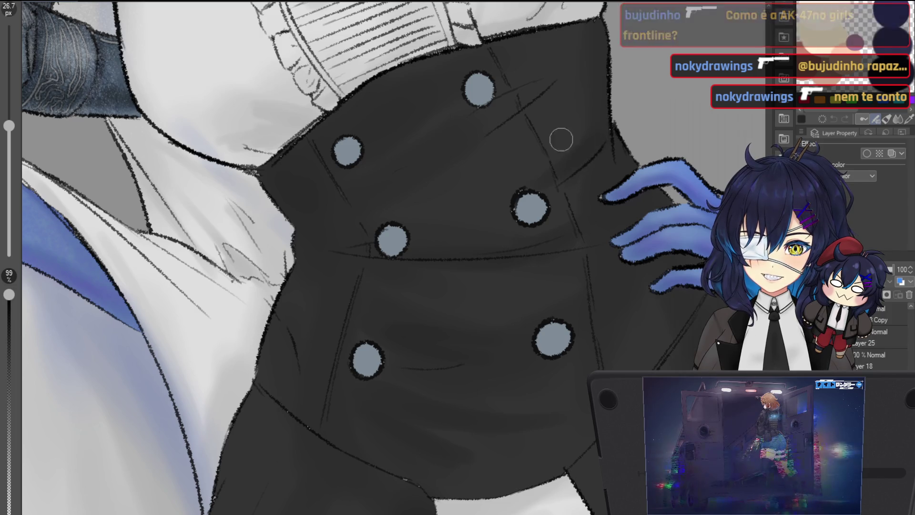
scroll(551, 141, "left", 5)
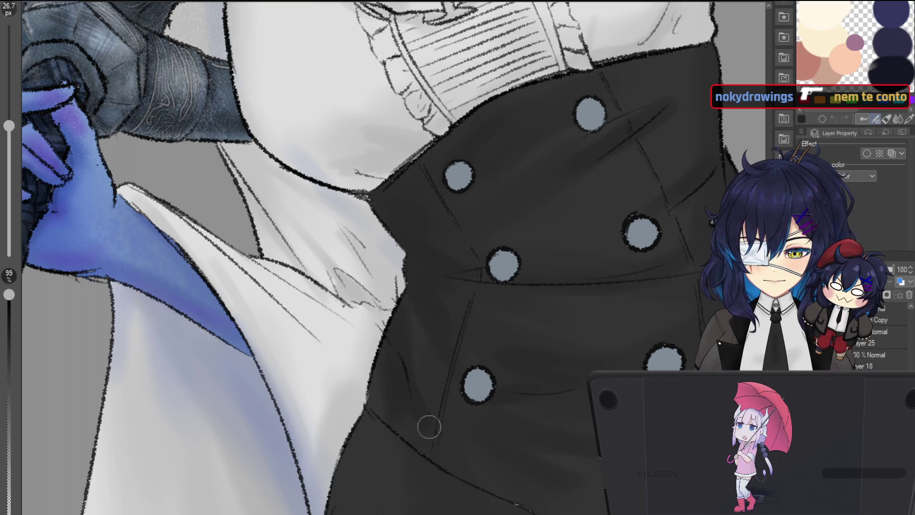
scroll(418, 405, "down", 2)
scroll(407, 325, "down", 2)
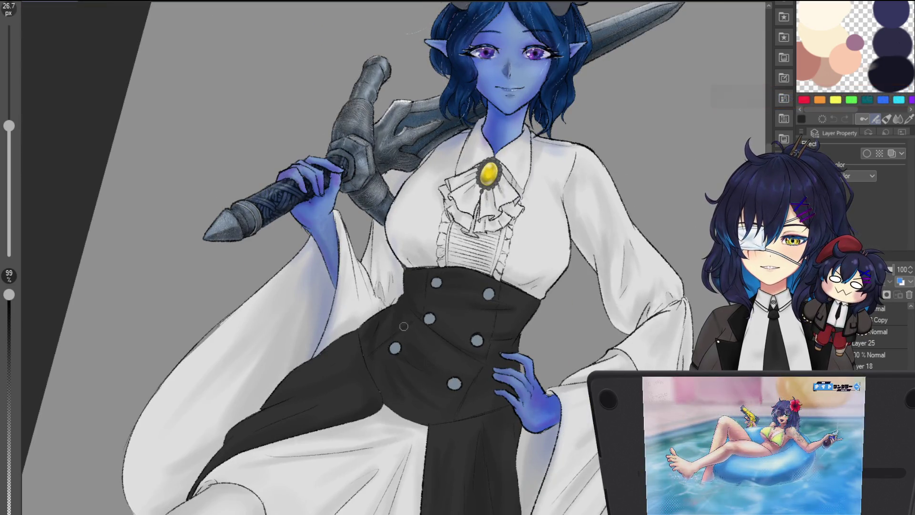
scroll(376, 351, "up", 2)
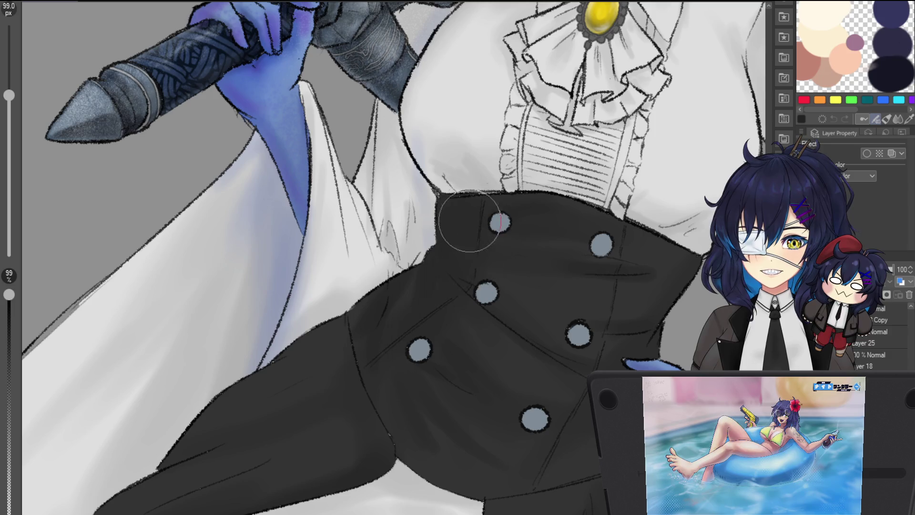
scroll(471, 214, "down", 3)
scroll(423, 255, "up", 5)
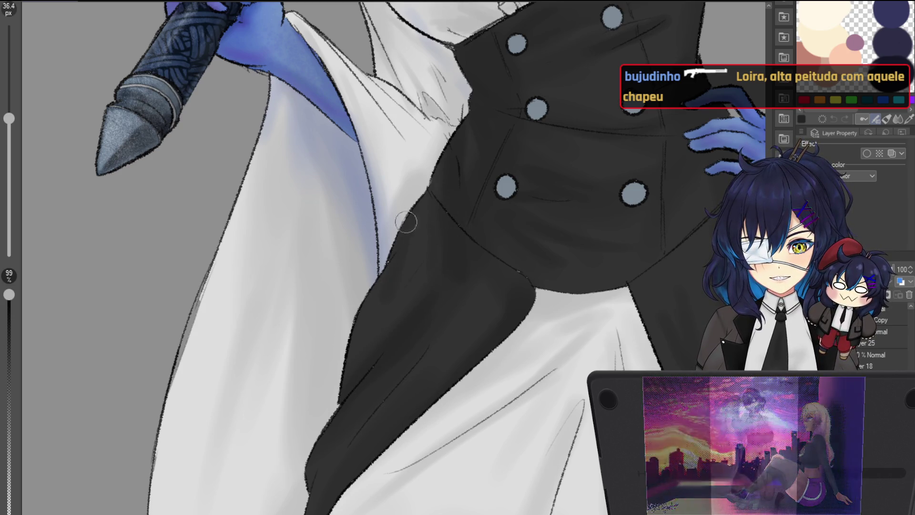
scroll(432, 273, "down", 5)
left_click_drag(433, 273, 400, 301)
scroll(399, 302, "up", 5)
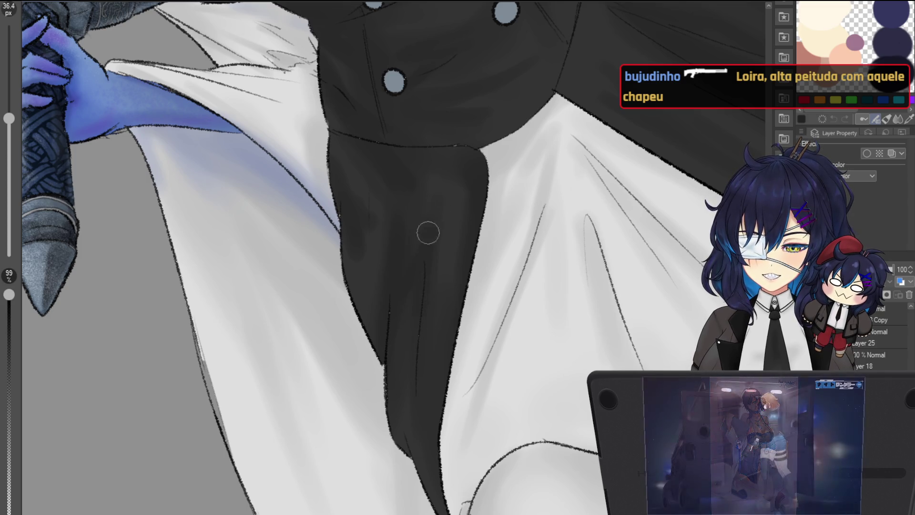
left_click_drag(437, 178, 495, 217)
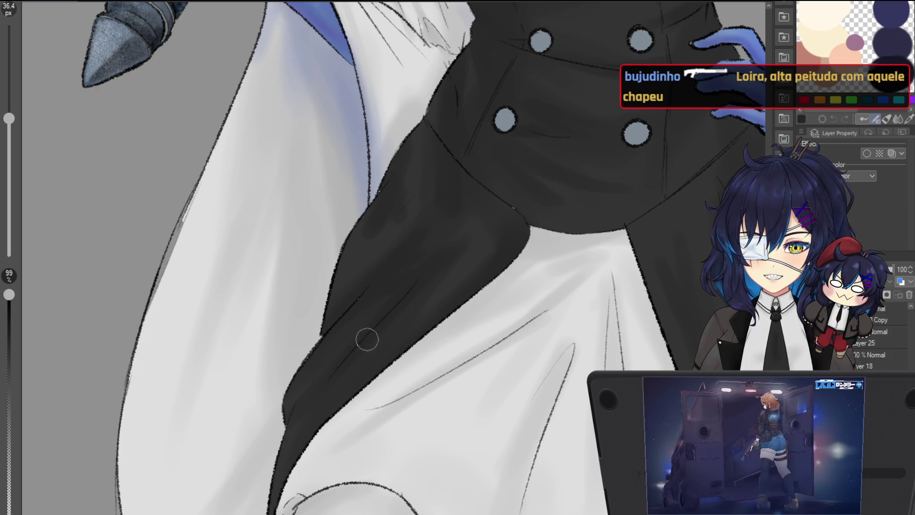
scroll(344, 387, "up", 2)
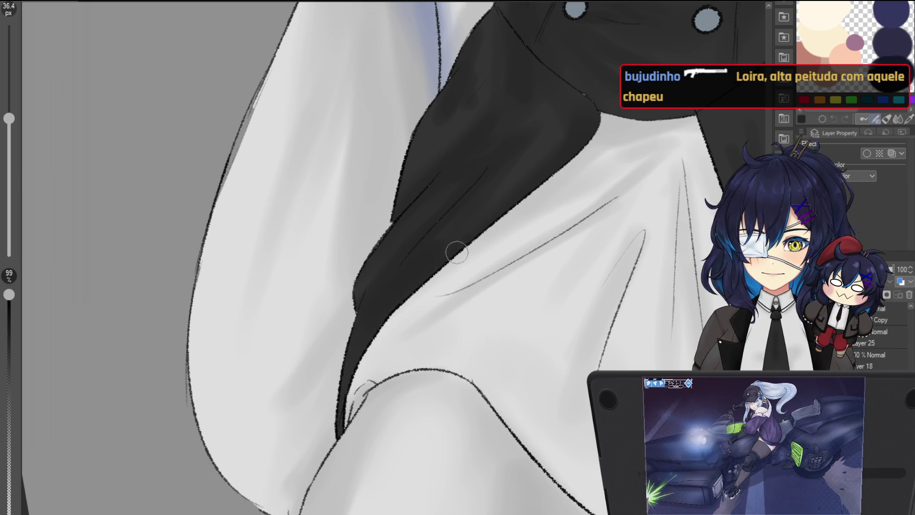
scroll(465, 247, "down", 5)
scroll(518, 183, "up", 4)
scroll(447, 259, "up", 1)
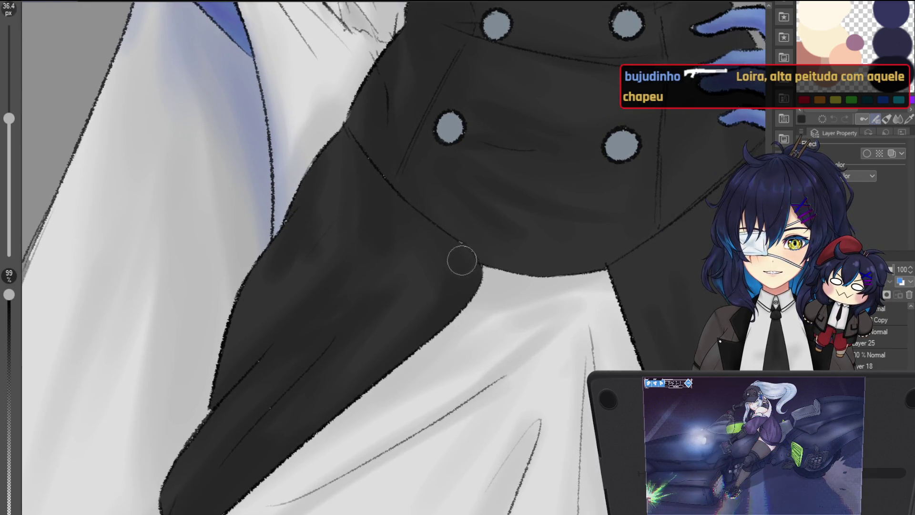
scroll(513, 245, "down", 1)
scroll(541, 178, "up", 1)
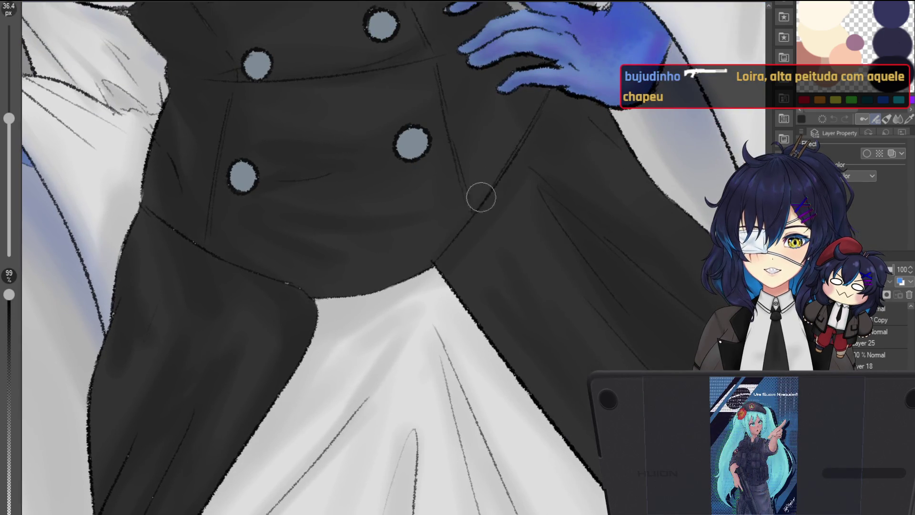
scroll(548, 107, "down", 1)
scroll(519, 164, "down", 3)
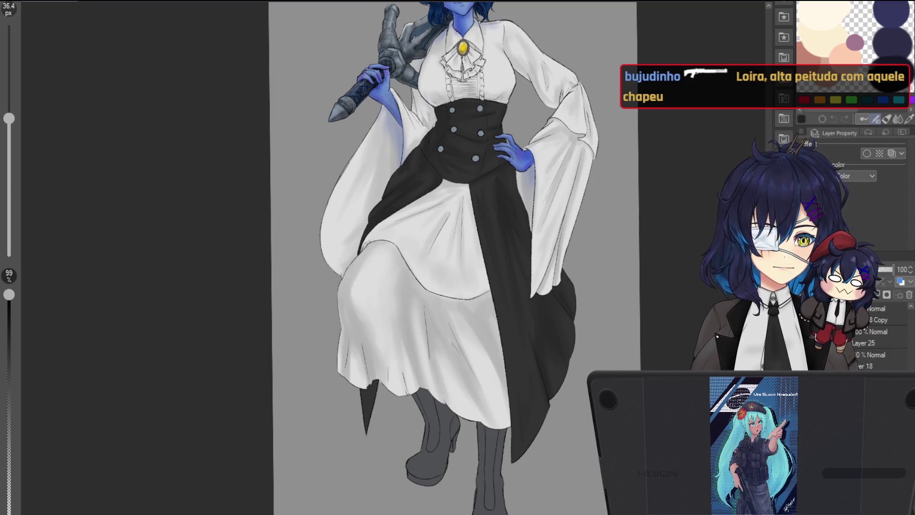
Step: Switch to another layer and draw a first curved pencil stroke in the blank grey area
mouse_move(461, 218)
left_mouse_down()
mouse_move(472, 273)
mouse_move(529, 403)
left_mouse_up()
scroll(388, 198, "up", 1)
scroll(450, 219, "up", 2)
scroll(450, 218, "up", 2)
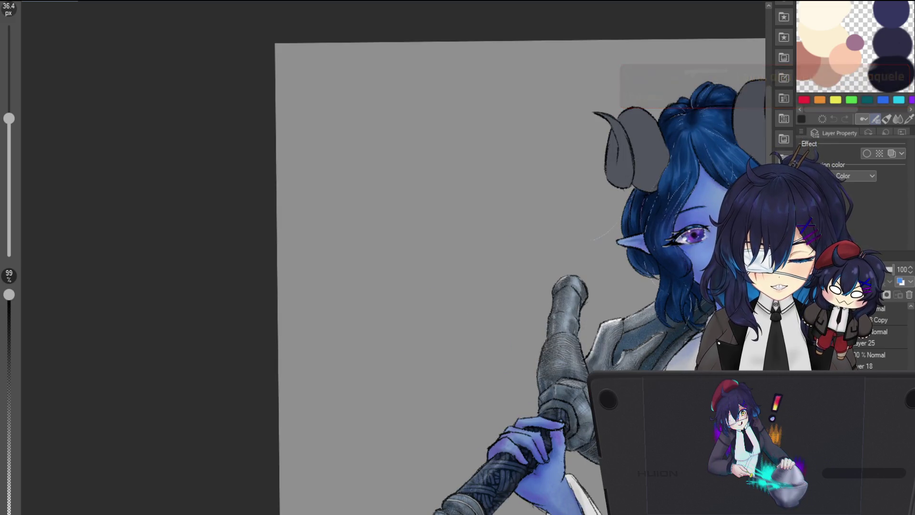
scroll(886, 336, "up", 3)
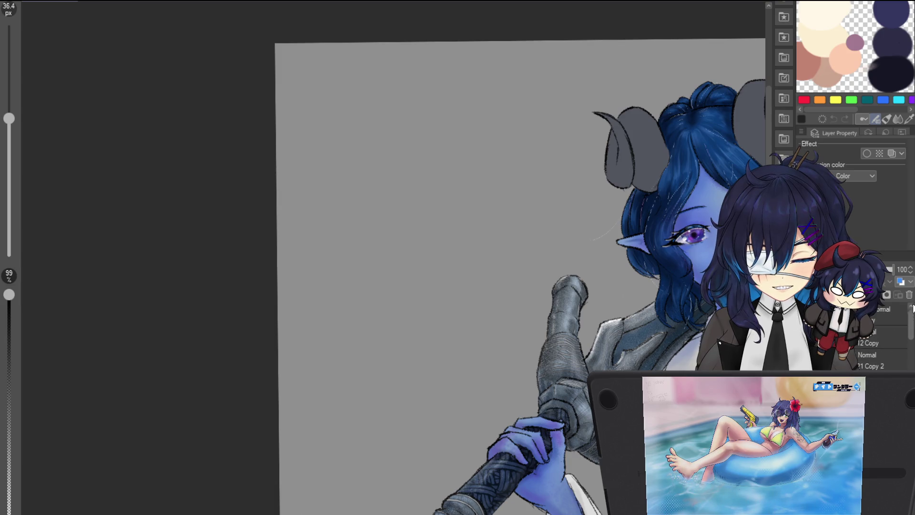
left_click(874, 317)
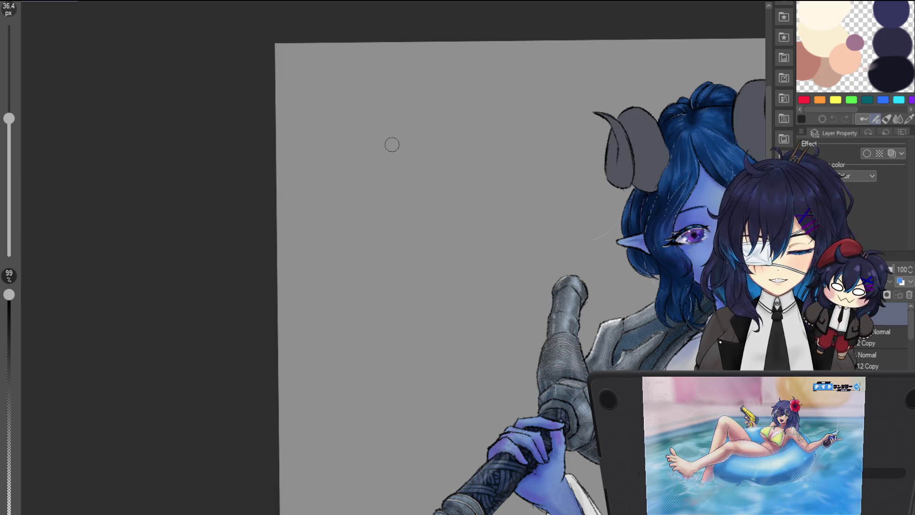
left_click_drag(413, 161, 367, 183)
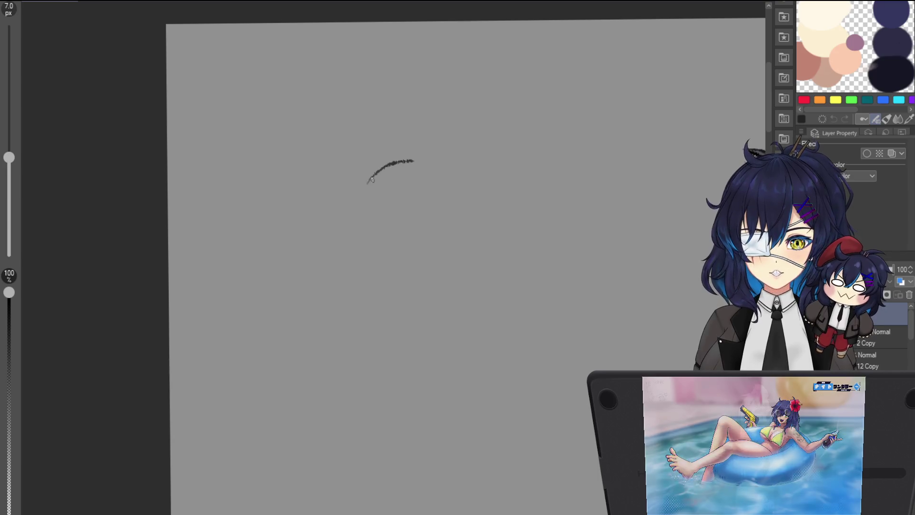
Step: Redo the first curve higher and sketch the chibi's hat brim, hair strands and eye
key("ctrl+z")
mouse_move(405, 151)
left_mouse_down()
mouse_move(369, 174)
mouse_move(447, 140)
left_mouse_up()
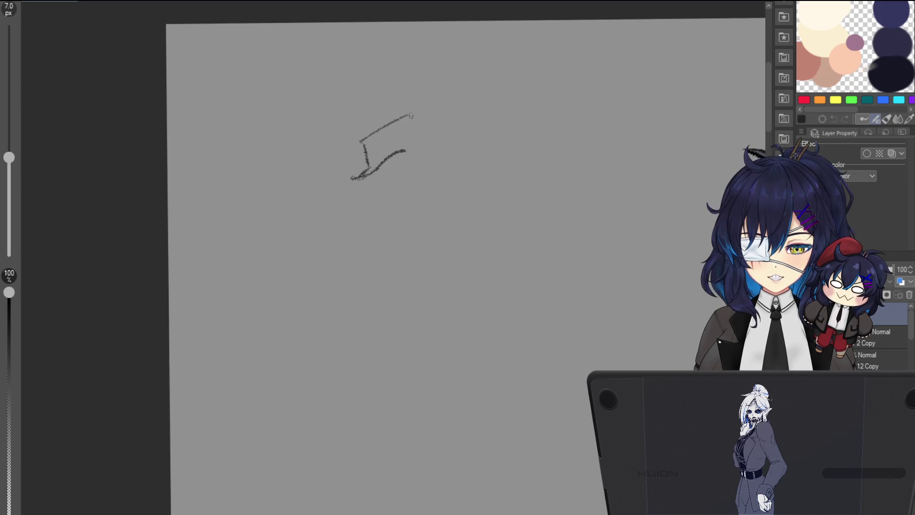
scroll(390, 164, "up", 1)
mouse_move(388, 162)
left_mouse_down()
mouse_move(421, 210)
mouse_move(420, 179)
left_mouse_up()
left_click_drag(431, 148, 477, 187)
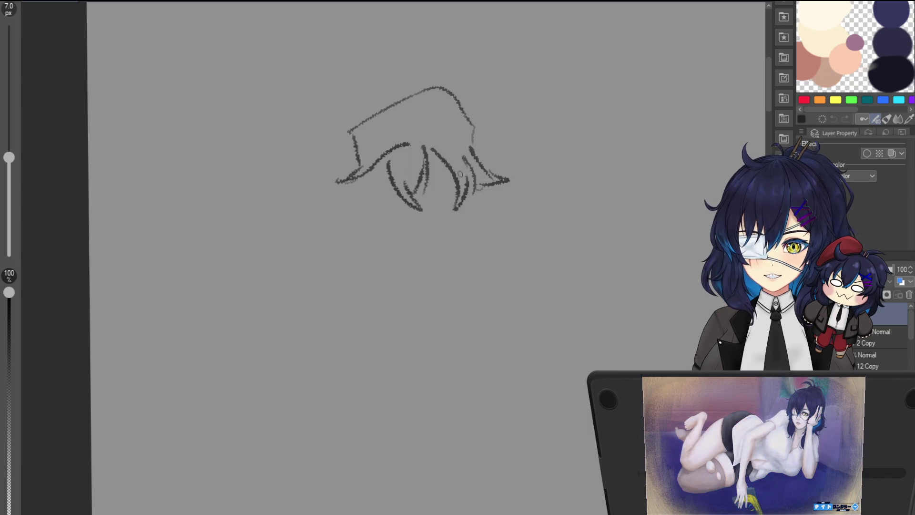
mouse_move(361, 179)
left_mouse_down()
mouse_move(342, 212)
mouse_move(441, 241)
left_mouse_up()
scroll(419, 231, "up", 2)
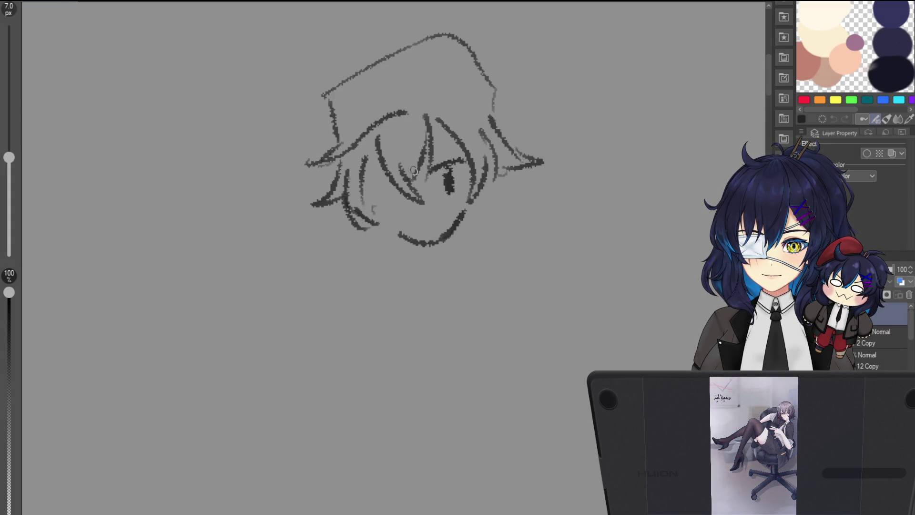
left_click_drag(383, 187, 387, 208)
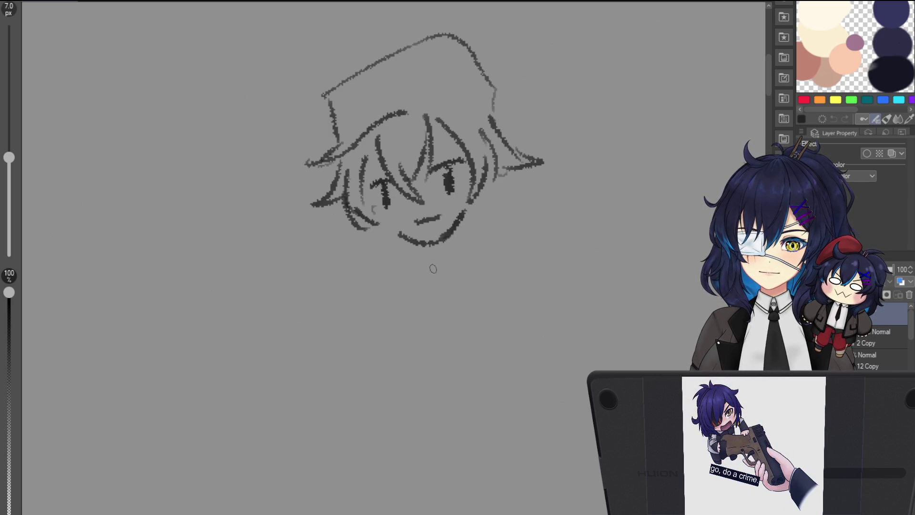
scroll(431, 268, "down", 3)
scroll(428, 262, "up", 1)
Step: Add the neck below the chin, a torso stroke and redraw the top edge of the hat
mouse_move(439, 243)
left_mouse_down()
mouse_move(408, 293)
mouse_move(431, 264)
left_mouse_up()
mouse_move(469, 296)
left_mouse_down()
mouse_move(471, 265)
mouse_move(494, 287)
left_mouse_up()
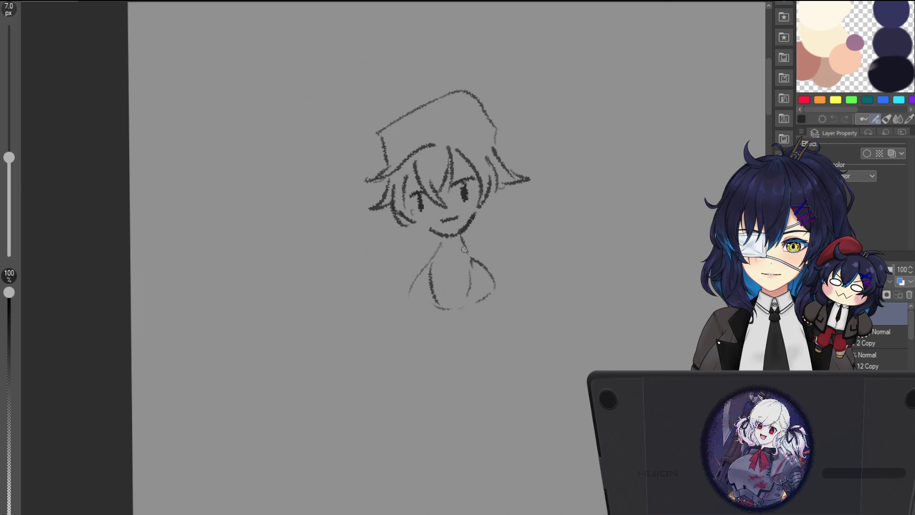
left_click_drag(415, 306, 425, 312)
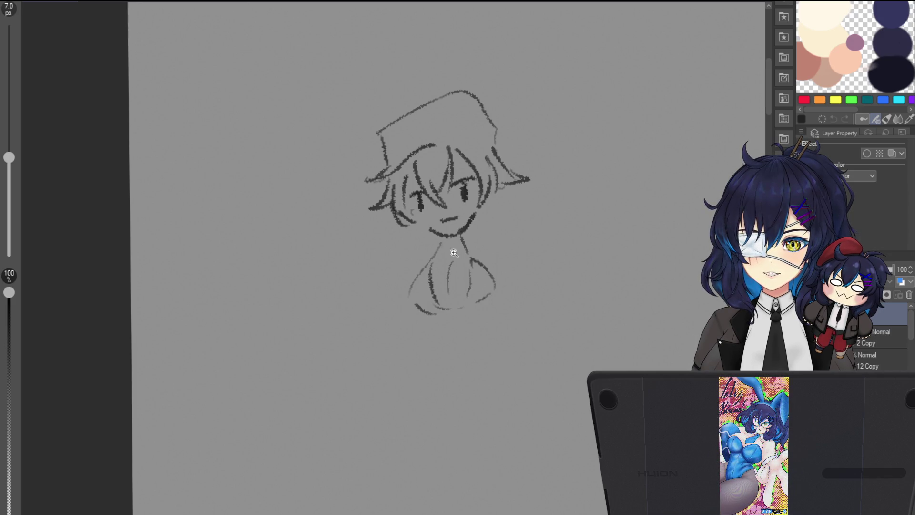
scroll(447, 252, "up", 3)
left_click_drag(462, 243, 464, 236)
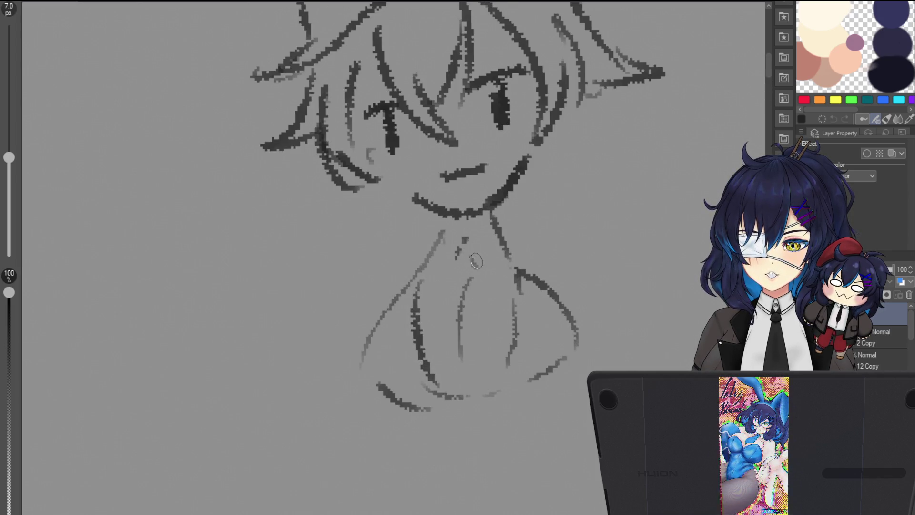
scroll(484, 338, "down", 5)
scroll(458, 229, "up", 3)
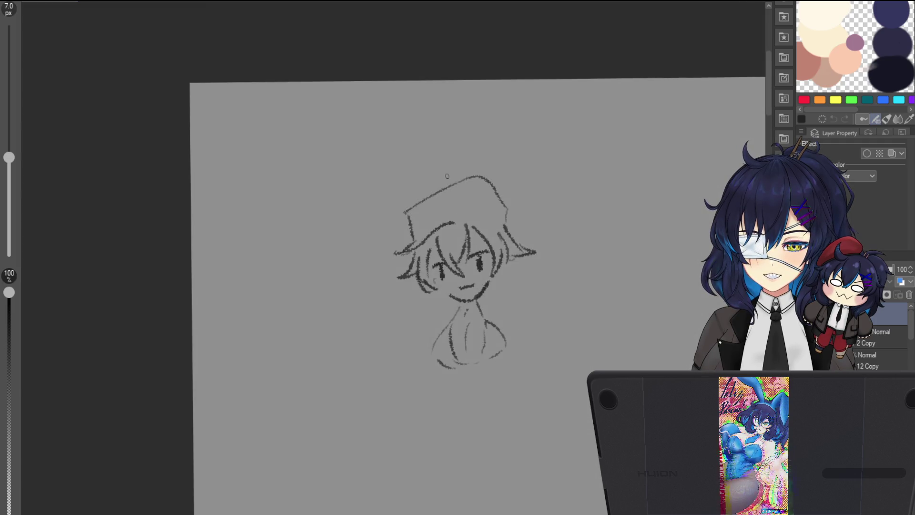
scroll(450, 214, "up", 3)
left_click_drag(390, 227, 503, 193)
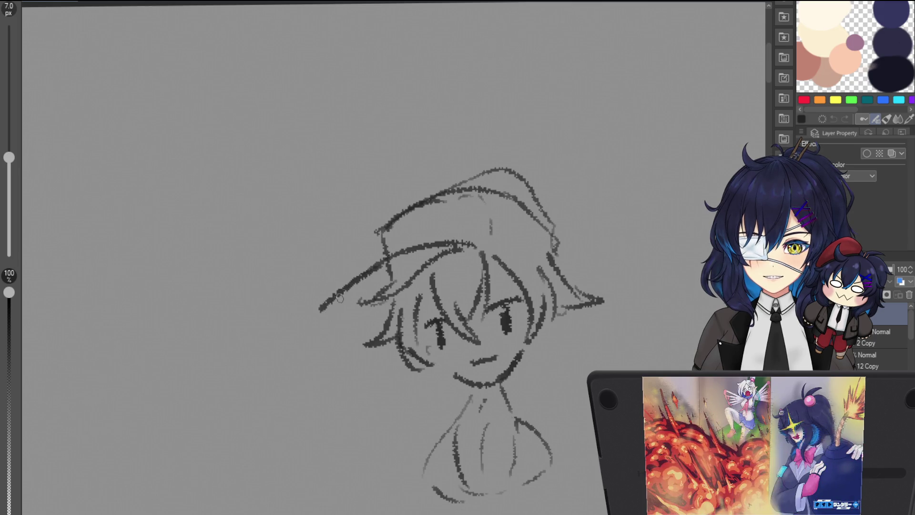
left_click_drag(436, 333, 378, 212)
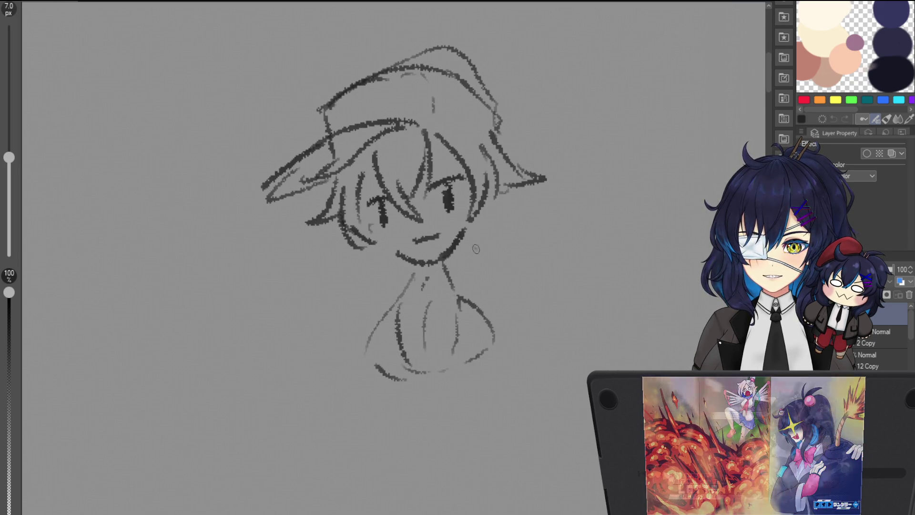
Step: Rework a stroke beside the chin, then sketch the torso sides and the outstretched arm
left_click_drag(475, 249, 506, 237)
key("ctrl+z")
left_click_drag(470, 262, 506, 266)
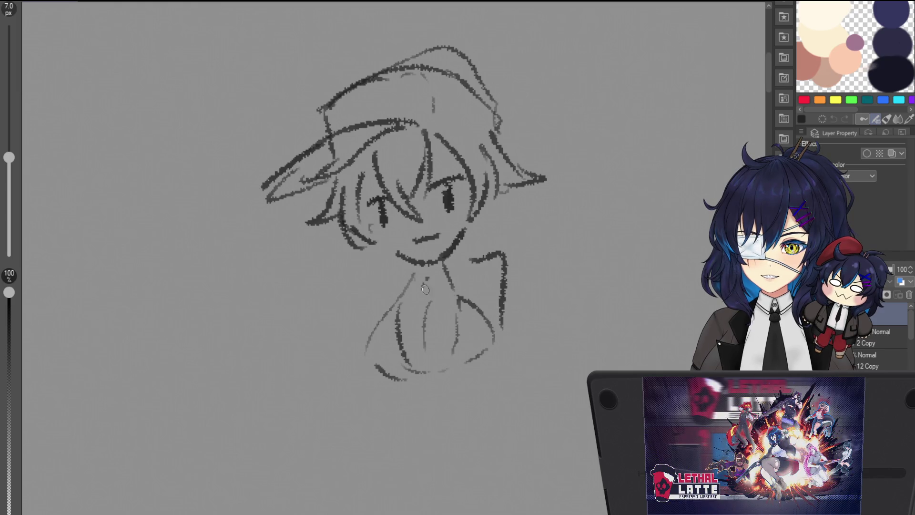
left_click_drag(401, 270, 374, 326)
left_click_drag(384, 286, 376, 320)
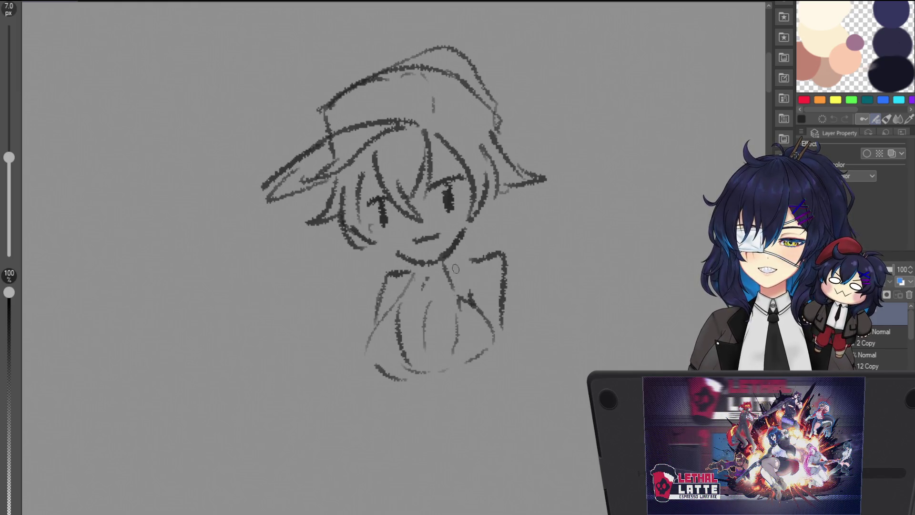
scroll(388, 285, "down", 3)
scroll(430, 317, "up", 2)
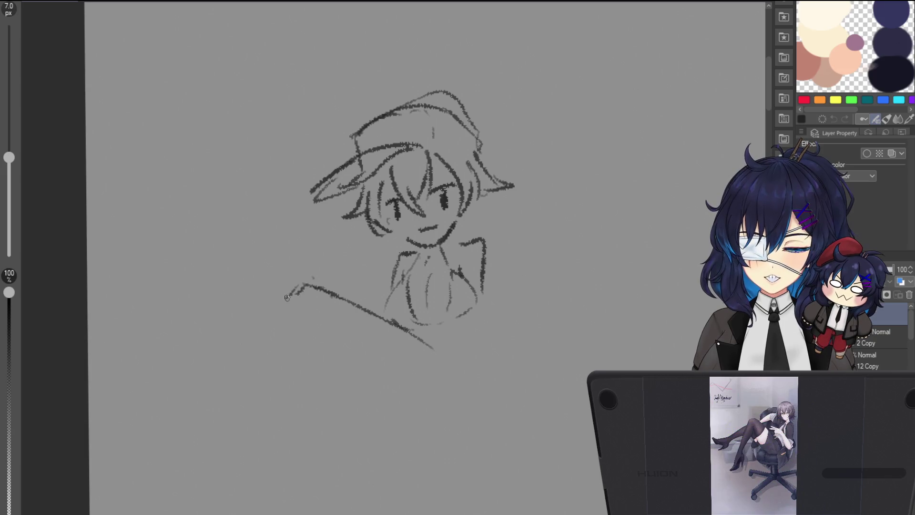
left_click_drag(292, 300, 248, 277)
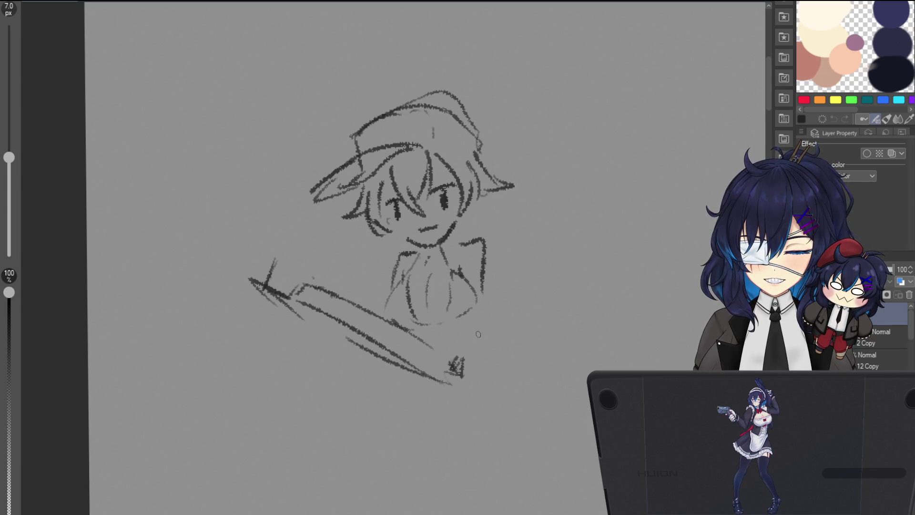
mouse_move(483, 341)
left_mouse_down()
mouse_move(509, 386)
mouse_move(439, 378)
left_mouse_up()
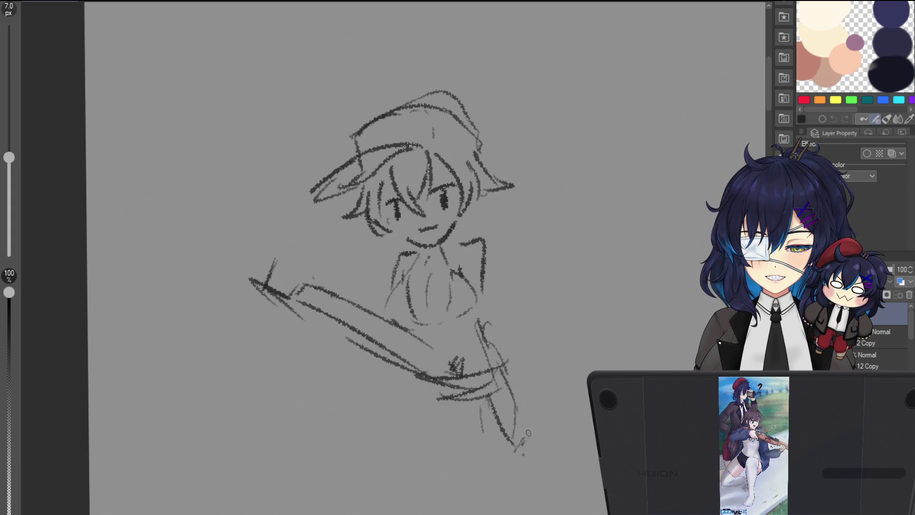
Step: Sketch the long weapon on the right with a cluster of strokes beneath it
left_click_drag(512, 387, 520, 423)
left_click_drag(493, 366, 515, 393)
left_click_drag(458, 401, 465, 449)
left_click_drag(451, 411, 433, 448)
left_click_drag(417, 397, 437, 447)
left_click_drag(430, 395, 392, 401)
left_click_drag(415, 371, 397, 392)
Step: Add strokes around the hip and bottom of the sketch, then erase most of the doodle
left_click_drag(416, 362, 408, 382)
left_click_drag(437, 334, 450, 367)
left_click_drag(448, 361, 474, 374)
mouse_move(490, 405)
left_mouse_down()
mouse_move(430, 379)
mouse_move(399, 387)
left_mouse_up()
scroll(428, 358, "down", 2)
left_click_drag(447, 370, 454, 402)
scroll(430, 335, "down", 2)
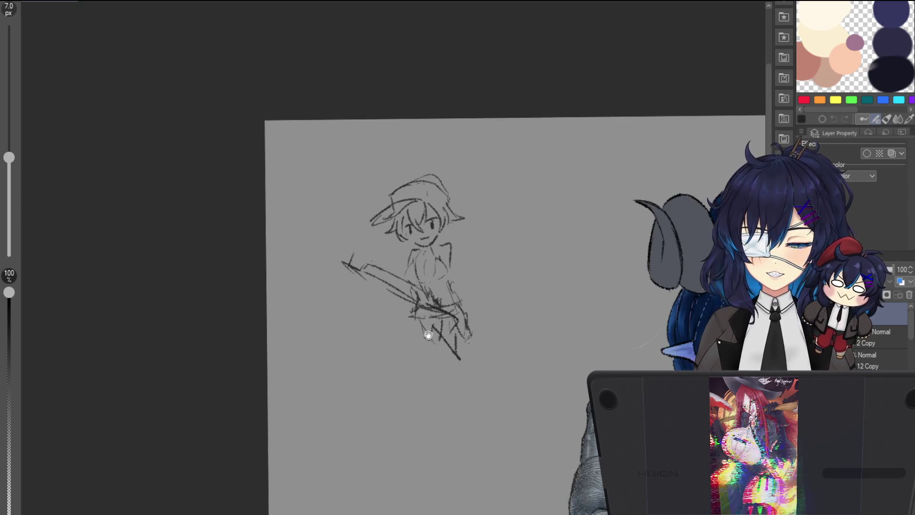
mouse_move(388, 337)
left_mouse_down()
mouse_move(420, 184)
mouse_move(378, 225)
mouse_move(435, 337)
left_mouse_up()
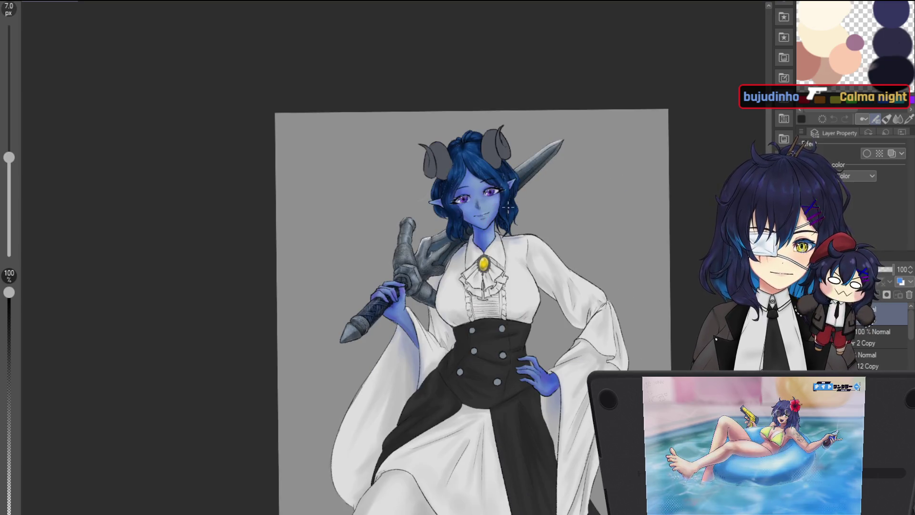
scroll(572, 204, "up", 3)
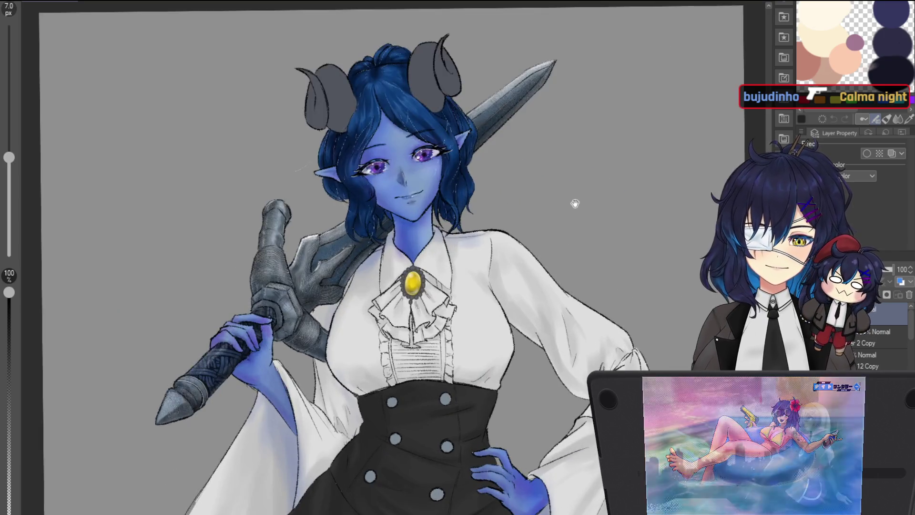
scroll(565, 207, "up", 1)
scroll(558, 210, "up", 1)
scroll(539, 215, "up", 5)
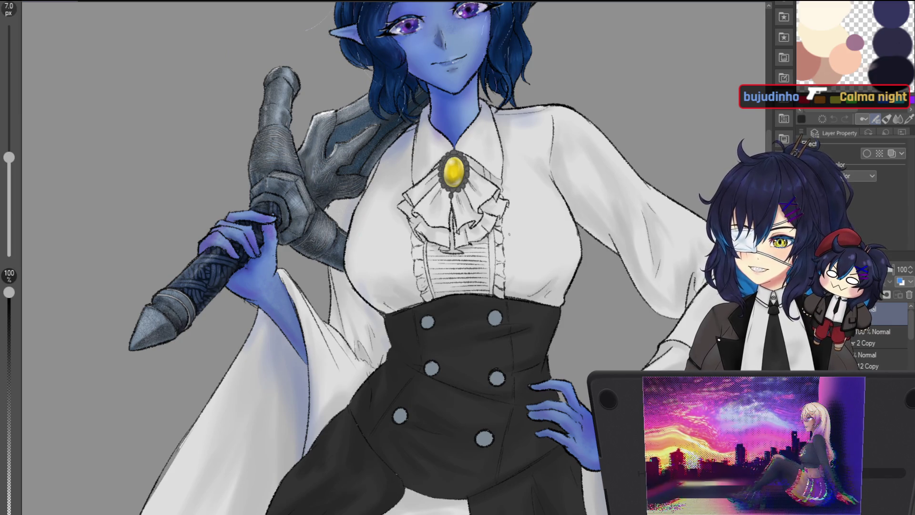
scroll(509, 234, "down", 5)
scroll(541, 217, "up", 3)
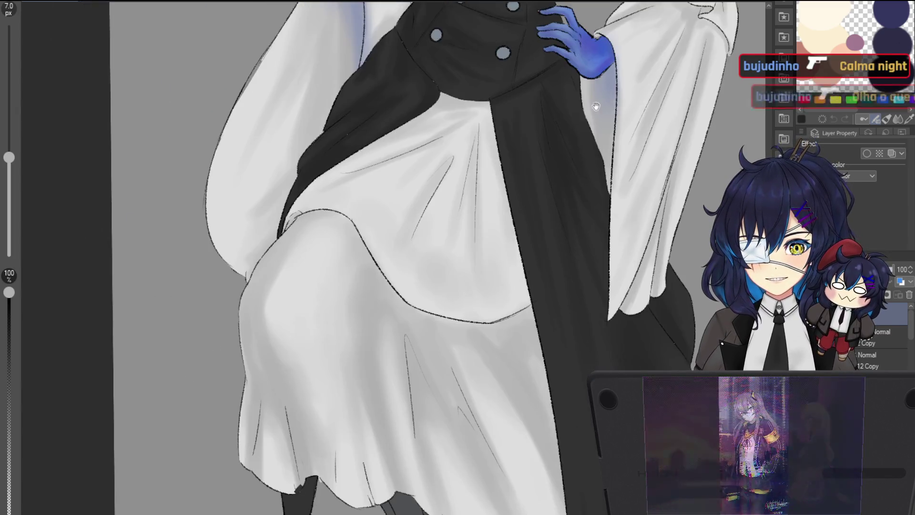
scroll(558, 186, "down", 4)
scroll(573, 162, "up", 1)
scroll(615, 204, "up", 1)
left_click_drag(629, 217, 644, 150)
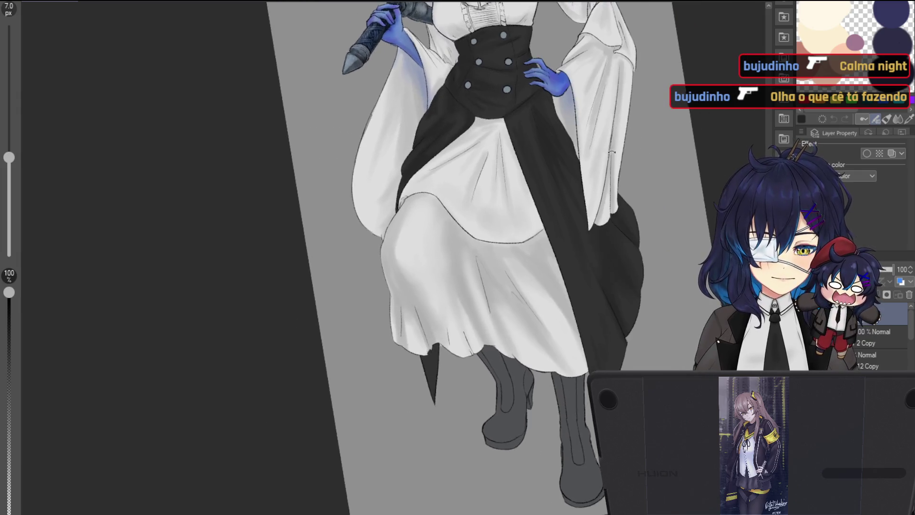
scroll(510, 347, "up", 2)
scroll(511, 346, "up", 2)
scroll(510, 347, "up", 3)
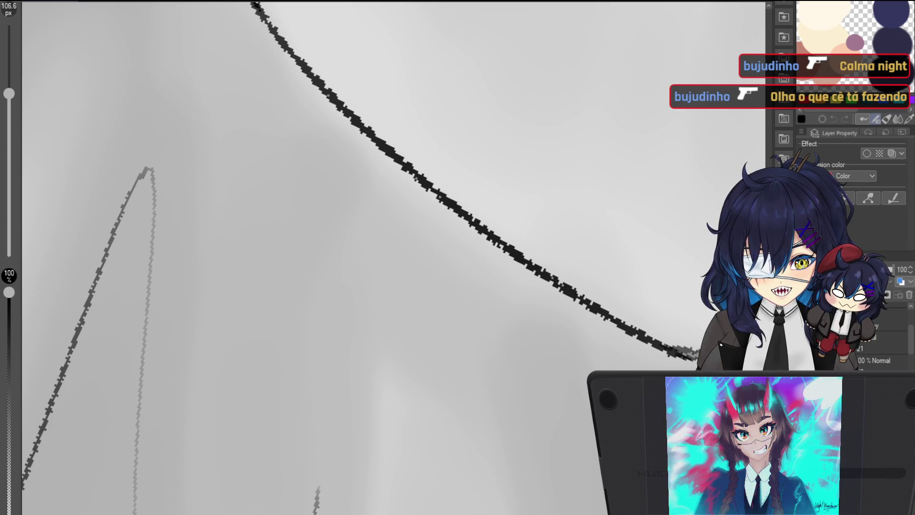
Step: Adjust the ruffle brush size and bring the skirt fold into view
key("bracketright")
key("bracketright")
key("bracketright")
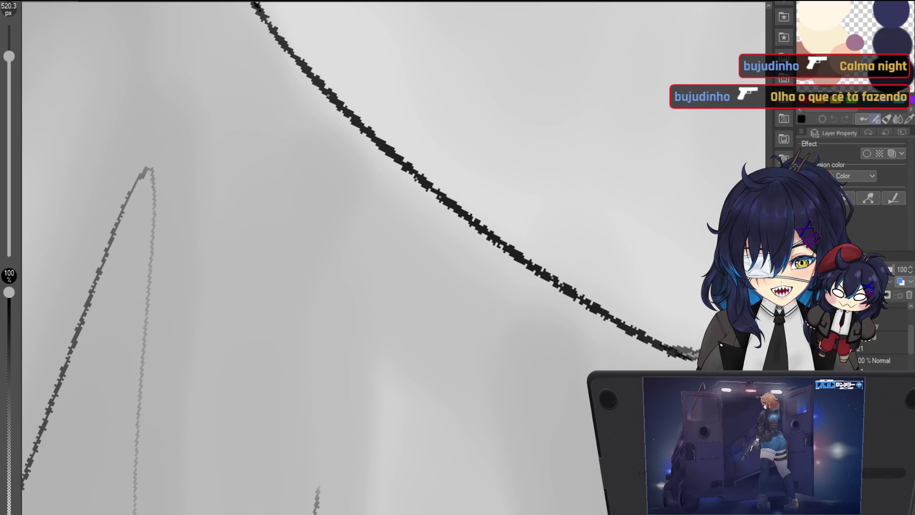
scroll(346, 83, "down", 1)
scroll(346, 83, "down", 1)
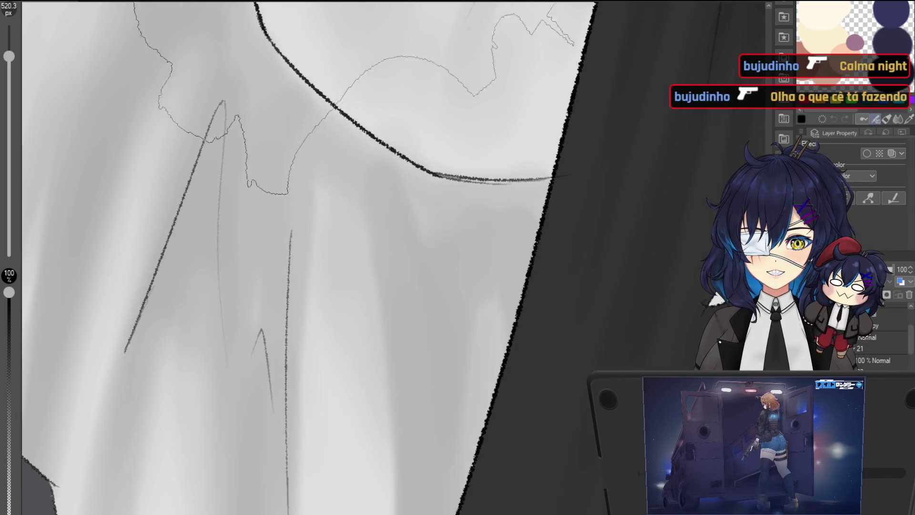
scroll(345, 84, "down", 2)
scroll(346, 84, "up", 2)
mouse_move(346, 83)
left_mouse_down()
mouse_move(370, 182)
mouse_move(411, 179)
left_mouse_up()
left_click_drag(517, 196, 582, 264)
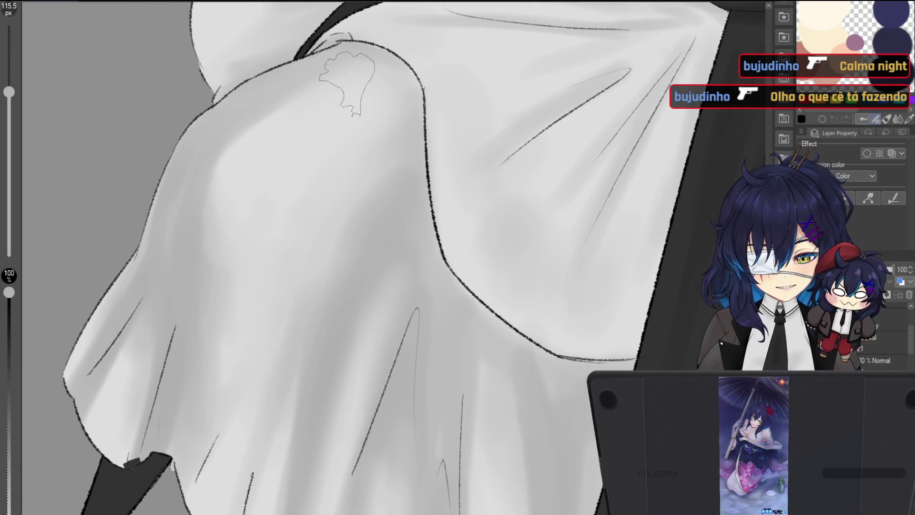
Step: Paint the ruffled frill trim curving across the front of the white skirt
left_click_drag(308, 43, 357, 89)
left_click_drag(329, 29, 429, 200)
left_click_drag(386, 157, 471, 408)
mouse_move(593, 286)
left_mouse_down()
mouse_move(679, 153)
mouse_move(702, 141)
mouse_move(644, 186)
mouse_move(545, 127)
mouse_move(621, 157)
mouse_move(586, 178)
mouse_move(570, 173)
left_mouse_up()
scroll(570, 174, "up", 2)
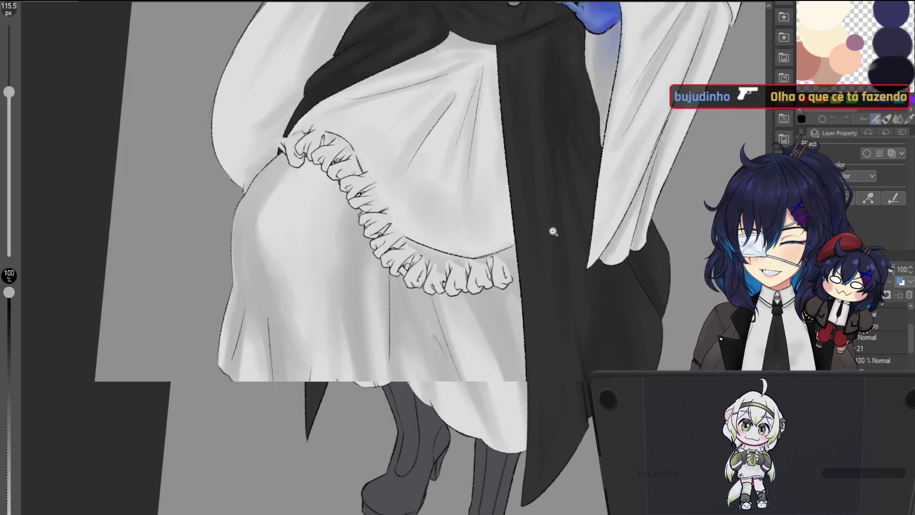
scroll(548, 218, "up", 3)
key("ctrl+t")
Step: Stretch the ruffle rightward, warp its upper and lower parts to the skirt's curve, and apply
left_click_drag(551, 229, 575, 194)
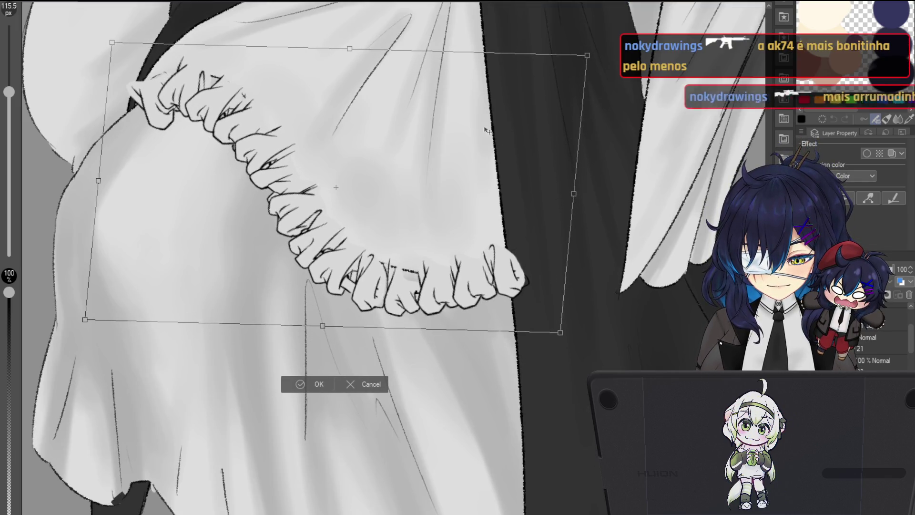
left_click_drag(349, 48, 336, 61)
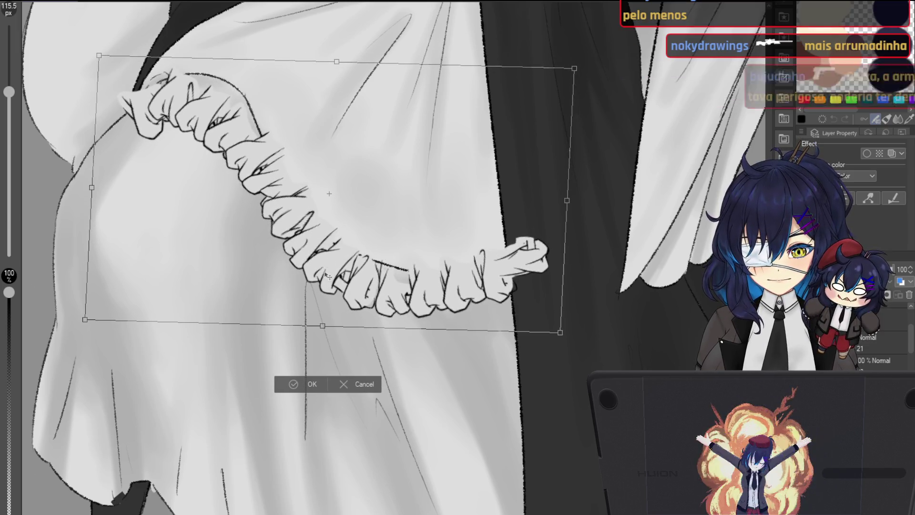
left_click_drag(322, 326, 311, 341)
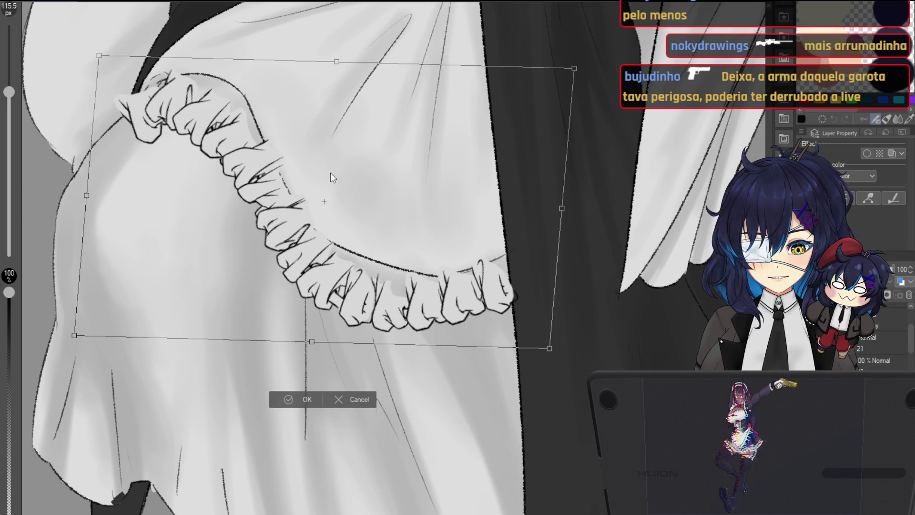
key("Return")
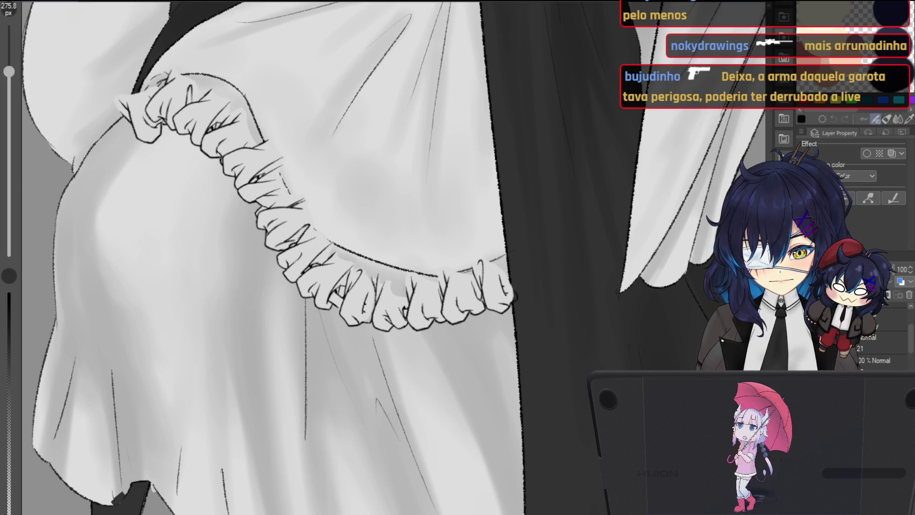
Step: Select the ruffle's vector curve, lift its left and lower sections, and extend its right end
left_click_drag(137, 120, 512, 269)
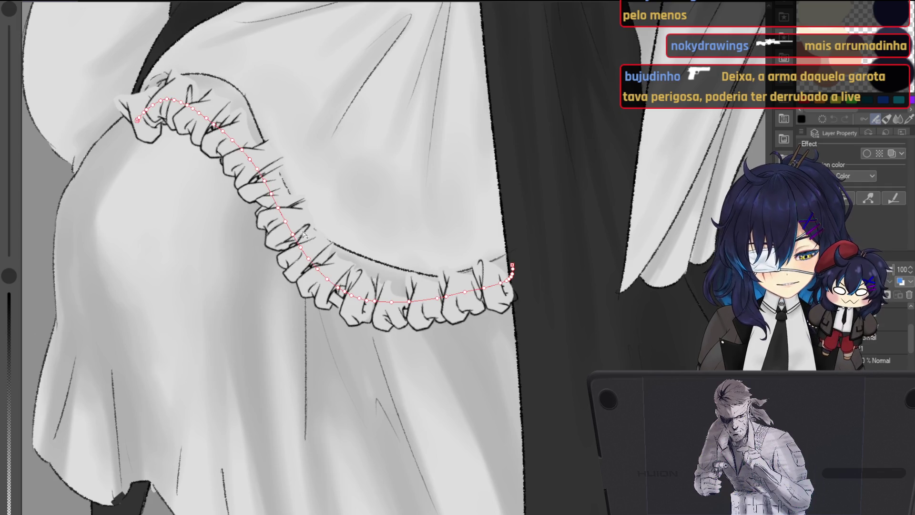
key("Delete")
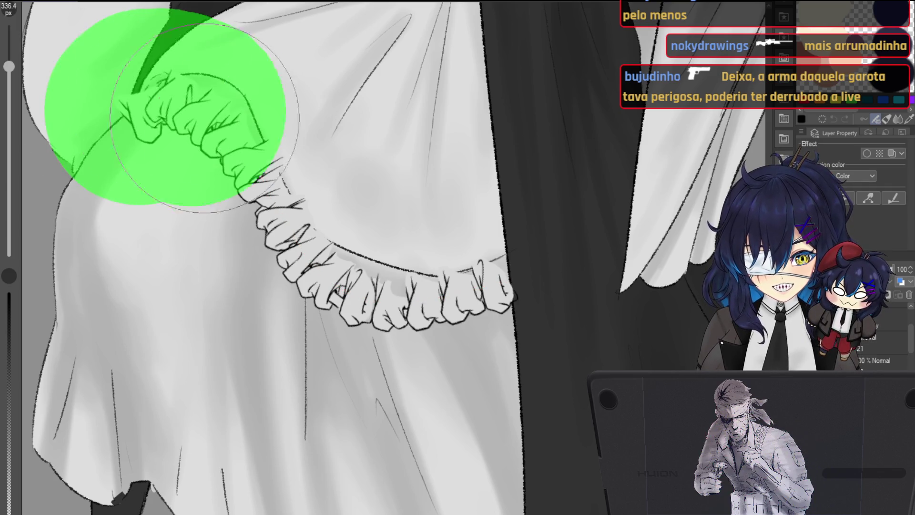
left_click_drag(136, 119, 512, 265)
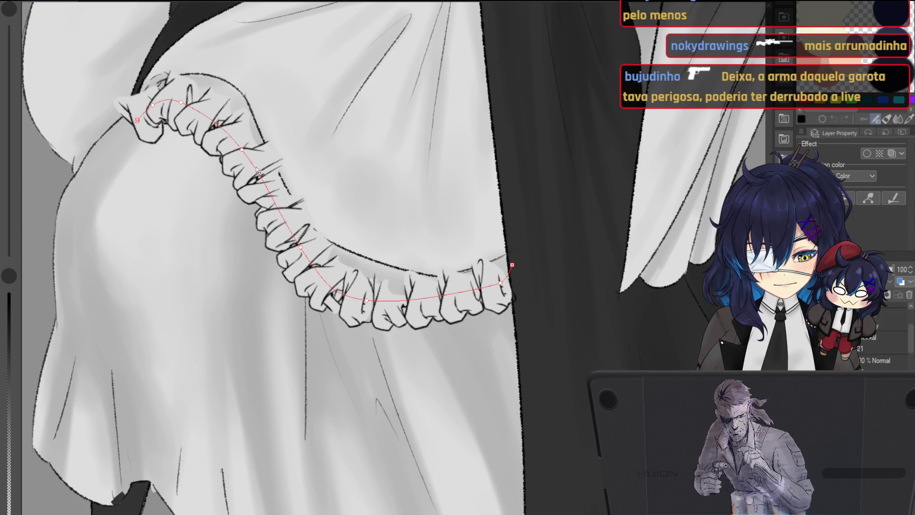
left_click_drag(244, 142, 243, 125)
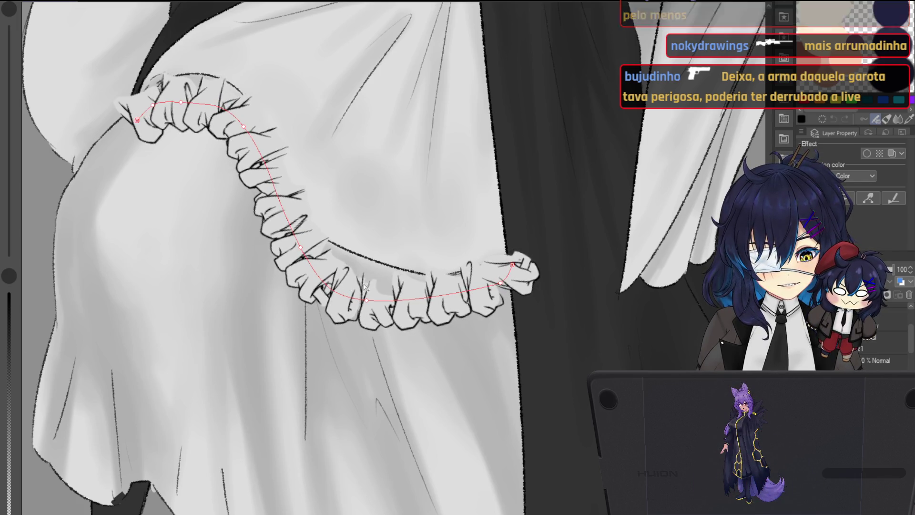
left_click_drag(365, 301, 374, 281)
left_click_drag(507, 272, 506, 273)
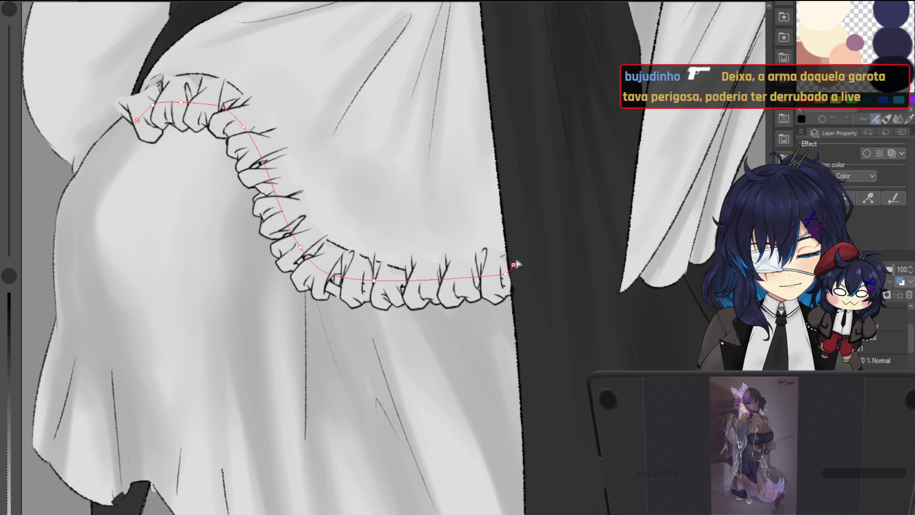
left_click_drag(511, 265, 526, 253)
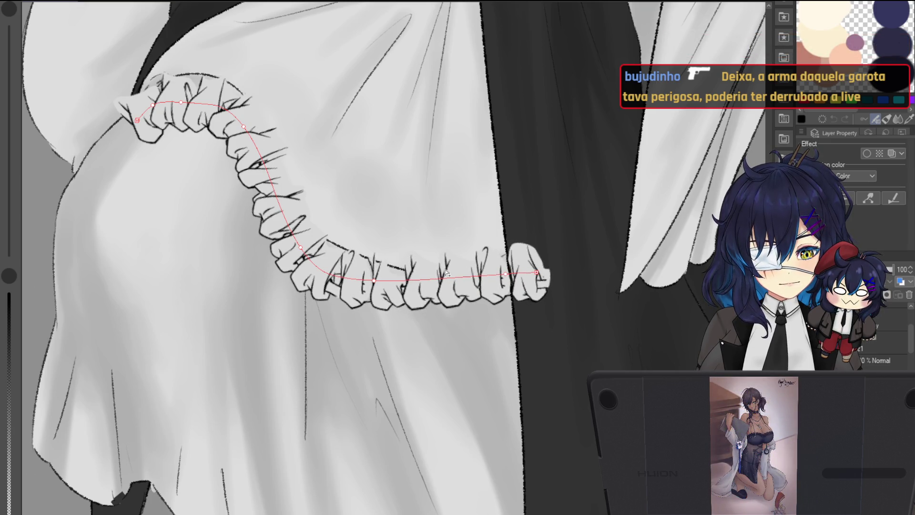
Step: Refine the curve, extend its left end along the skirt, then delete the ruffle trim entirely
left_click_drag(369, 279, 370, 275)
left_click_drag(241, 127, 236, 125)
left_click_drag(188, 97, 168, 76)
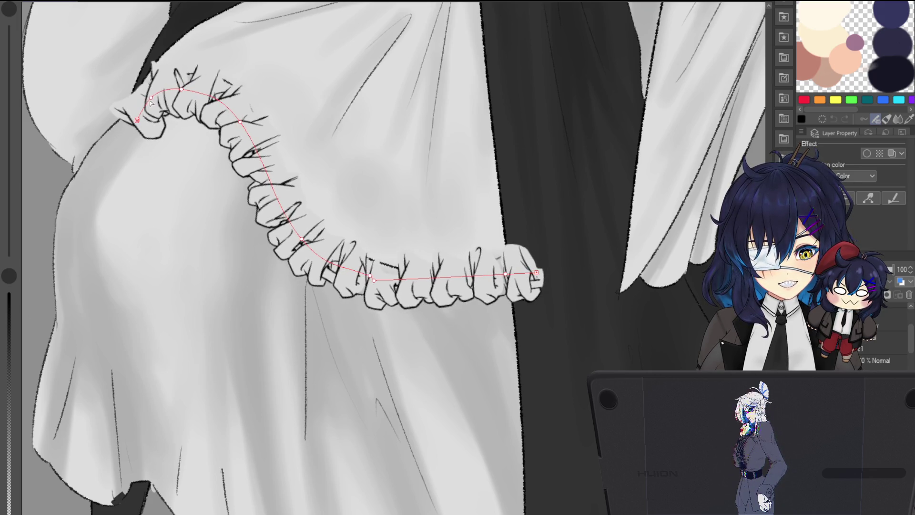
left_click_drag(139, 120, 117, 108)
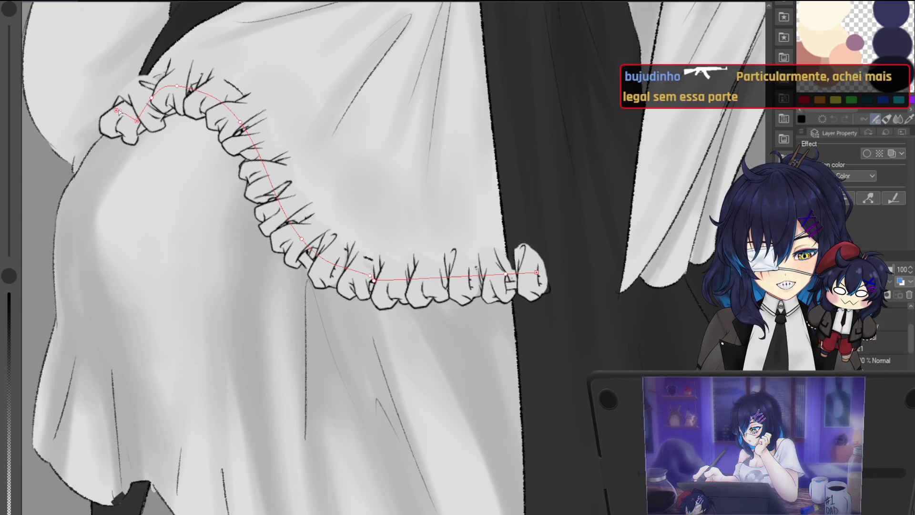
scroll(427, 135, "down", 4)
scroll(428, 136, "down", 2)
key("minus")
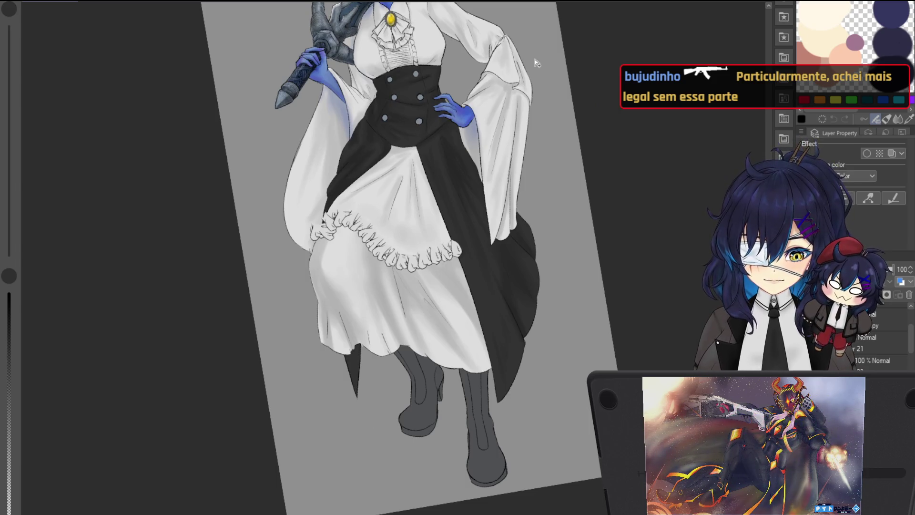
scroll(566, 272, "up", 1)
scroll(567, 272, "up", 1)
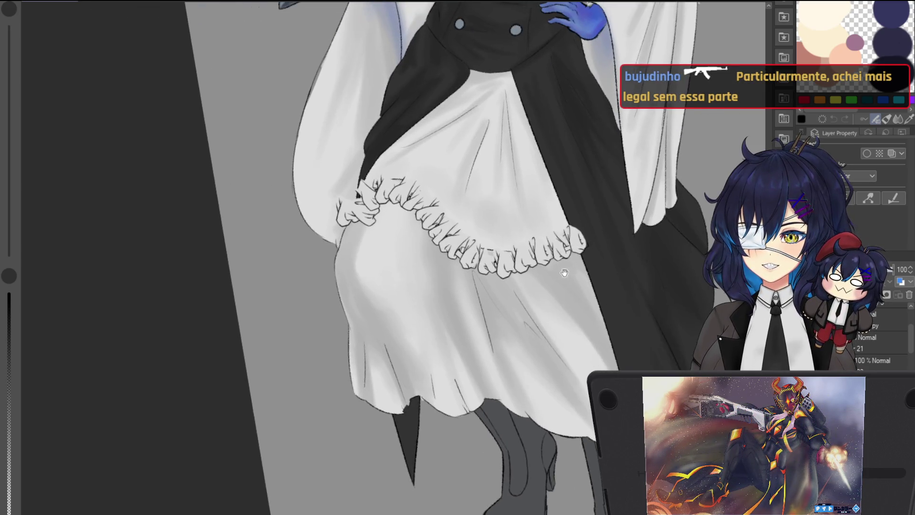
left_click(398, 201)
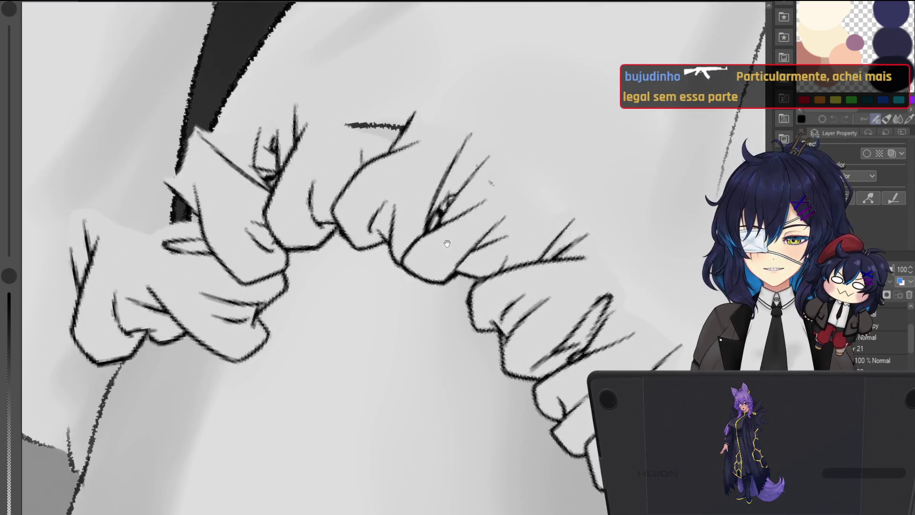
scroll(457, 245, "down", 1)
scroll(551, 188, "down", 1)
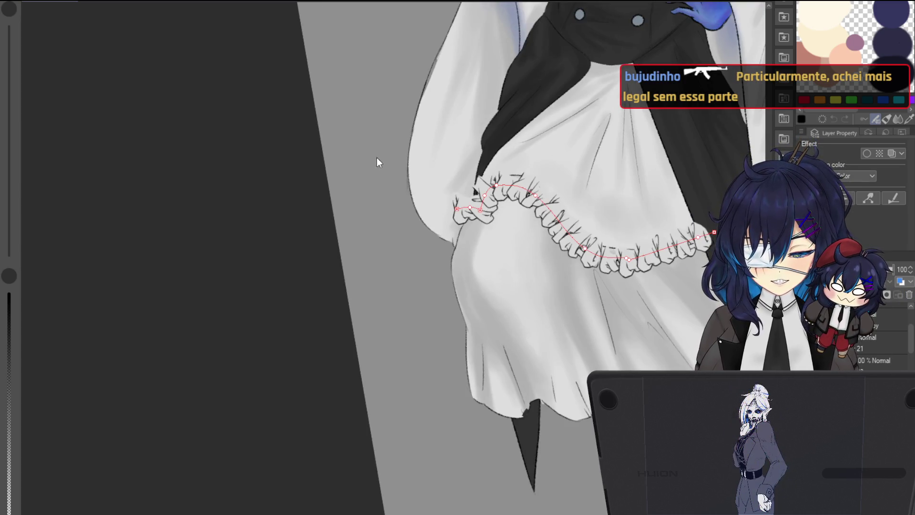
key("Delete")
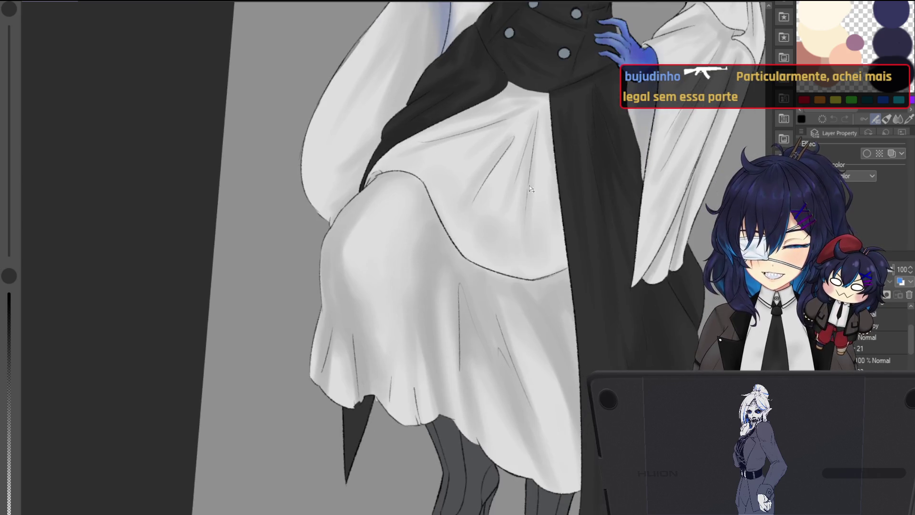
scroll(532, 189, "up", 1)
scroll(532, 188, "up", 1)
scroll(503, 277, "down", 4)
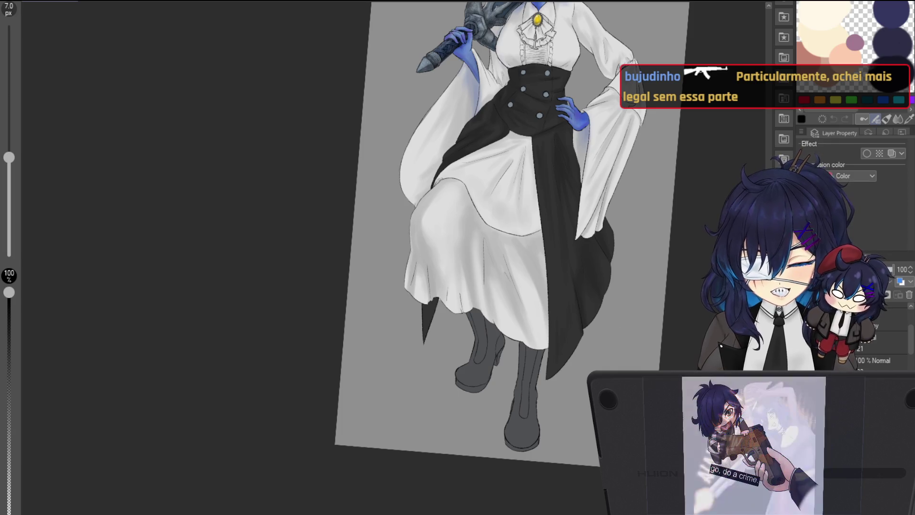
scroll(525, 253, "up", 5)
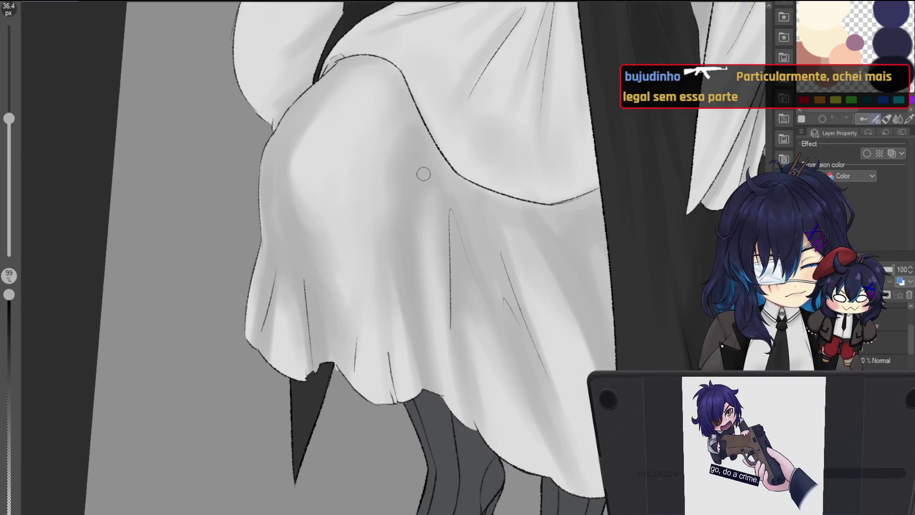
scroll(422, 167, "up", 3)
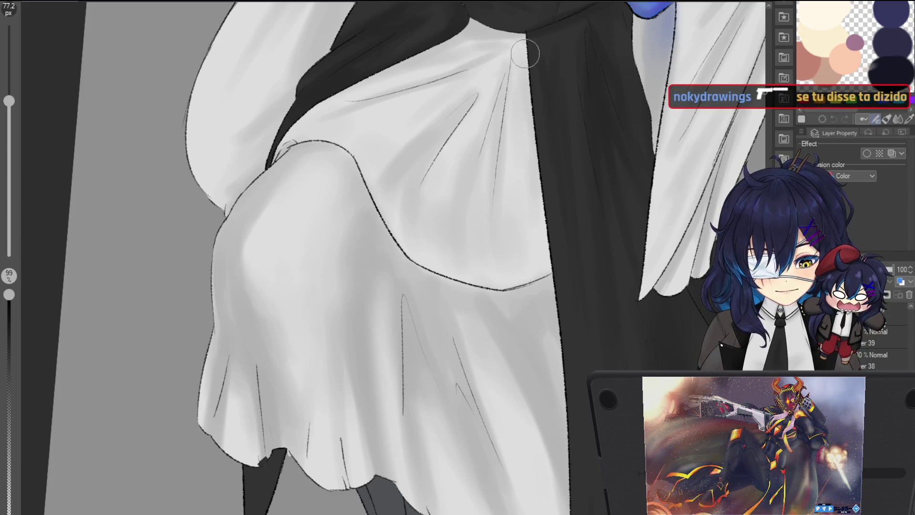
Step: Rotate the canvas along the skirt folds, then reset to view the whole figure upright
key("ctrl+0")
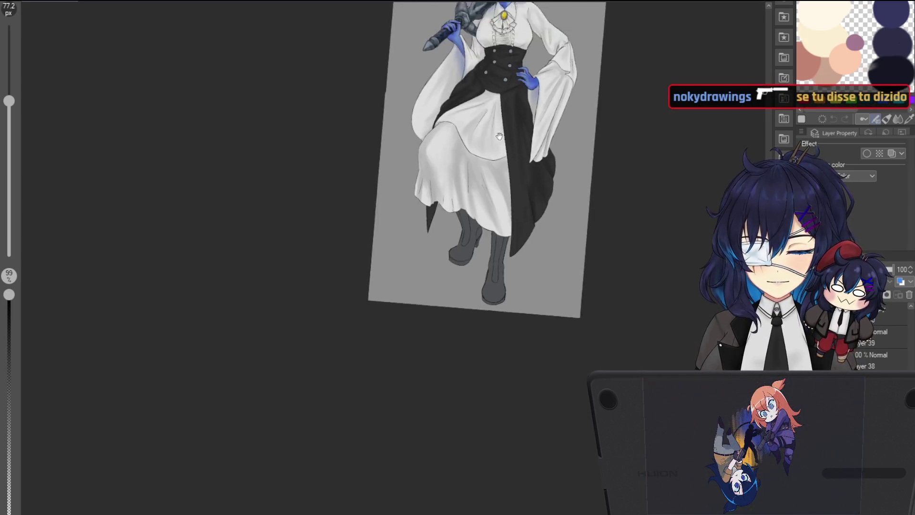
scroll(494, 321, "up", 3)
scroll(493, 226, "up", 2)
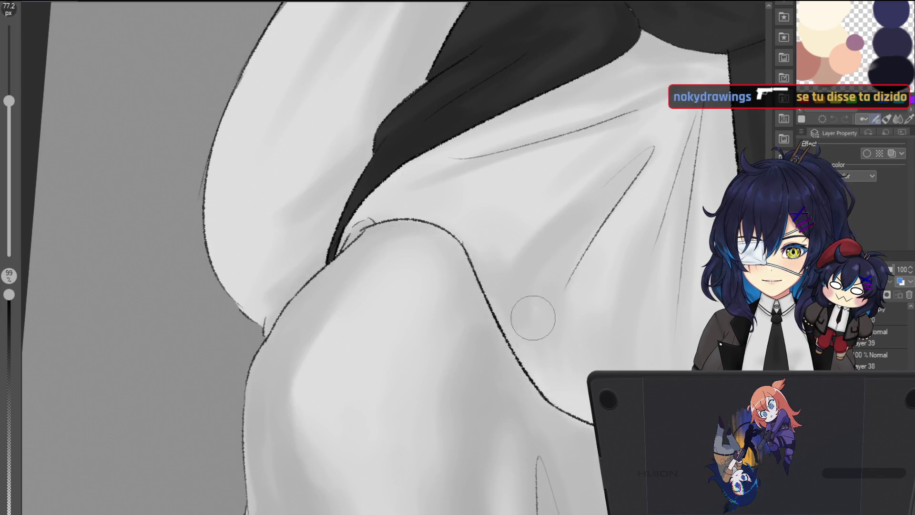
key("ctrl+0")
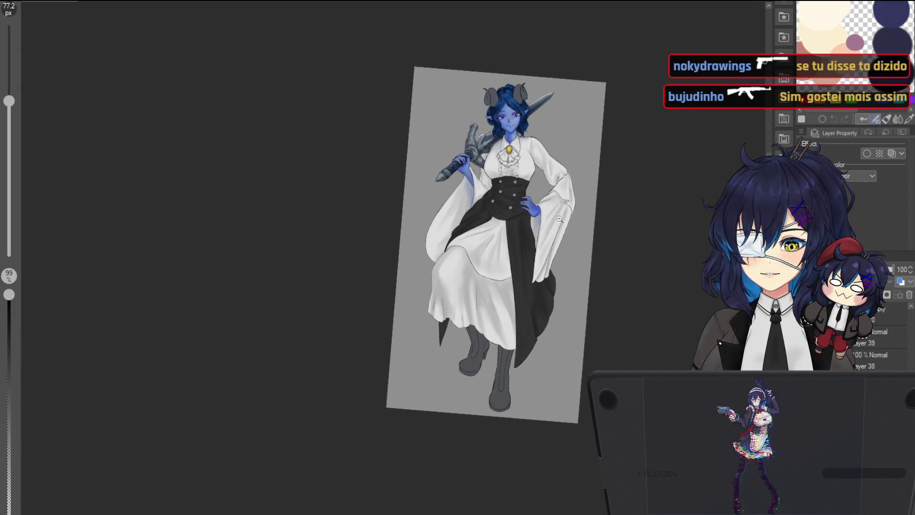
scroll(417, 263, "up", 4)
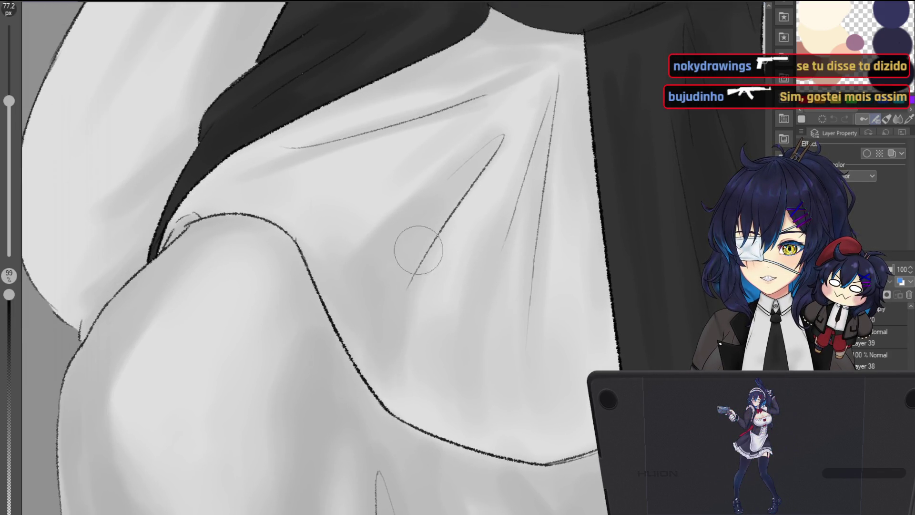
scroll(521, 386, "down", 5)
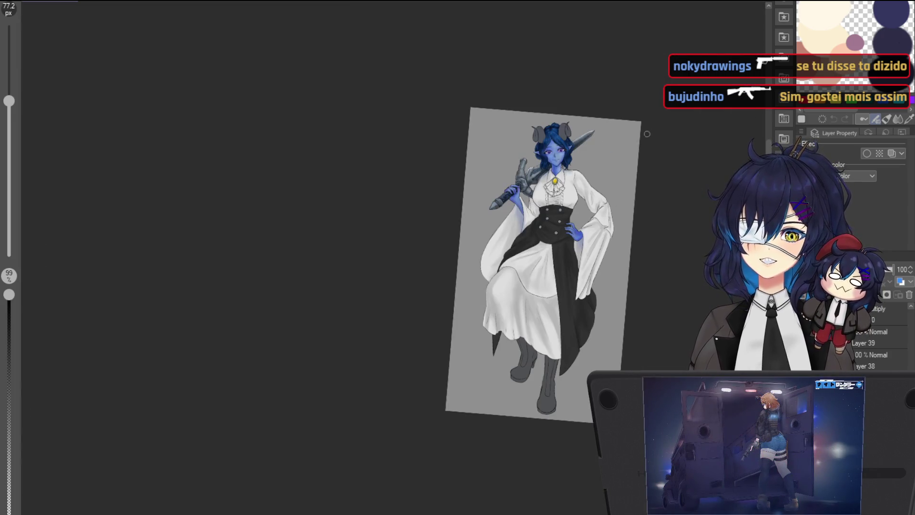
scroll(582, 187, "up", 1)
scroll(581, 188, "up", 4)
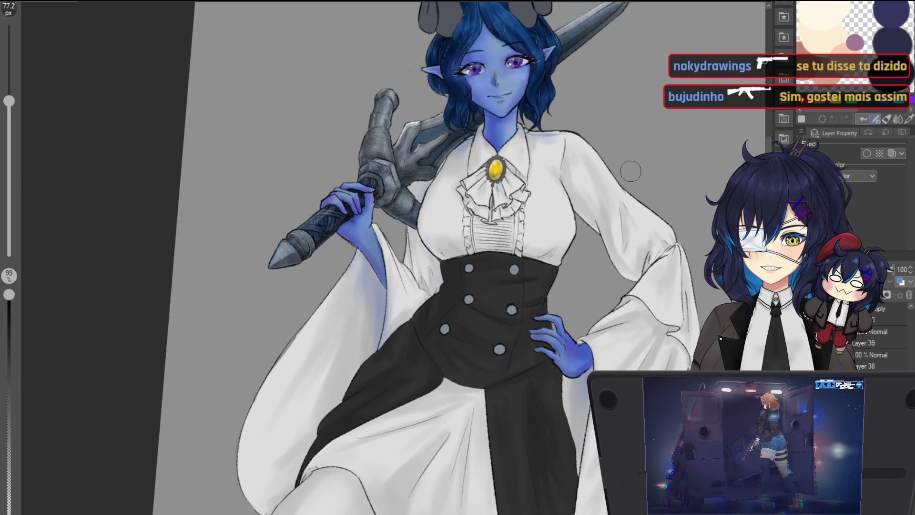
scroll(468, 192, "down", 3)
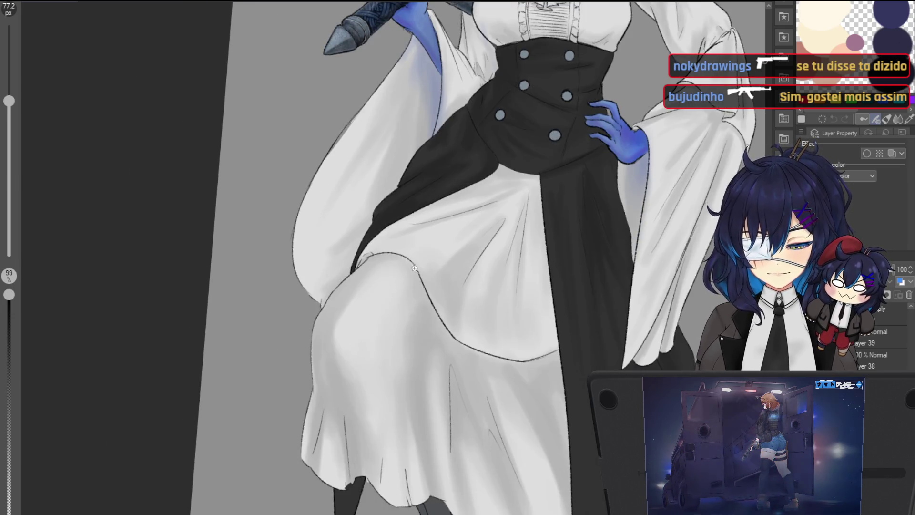
scroll(407, 267, "up", 3)
scroll(386, 286, "up", 2)
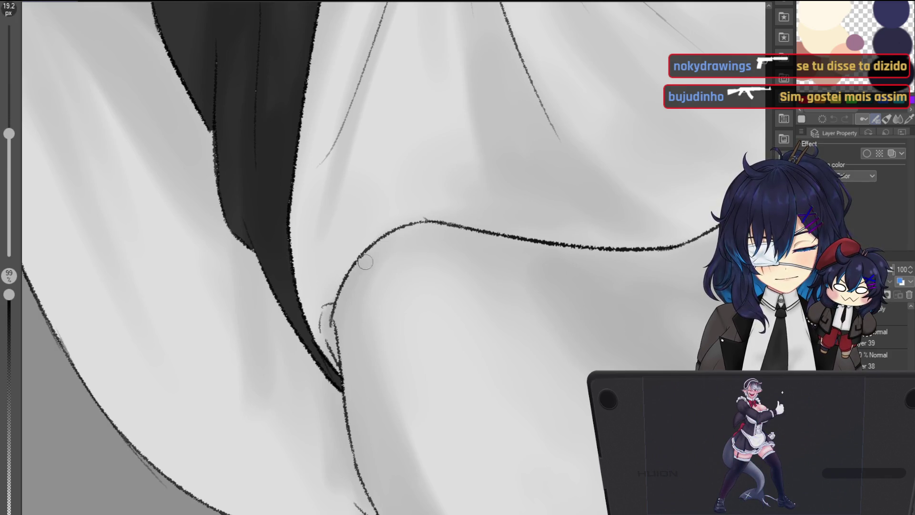
key("minus")
key("minus")
key("minus")
key("minus")
key("minus")
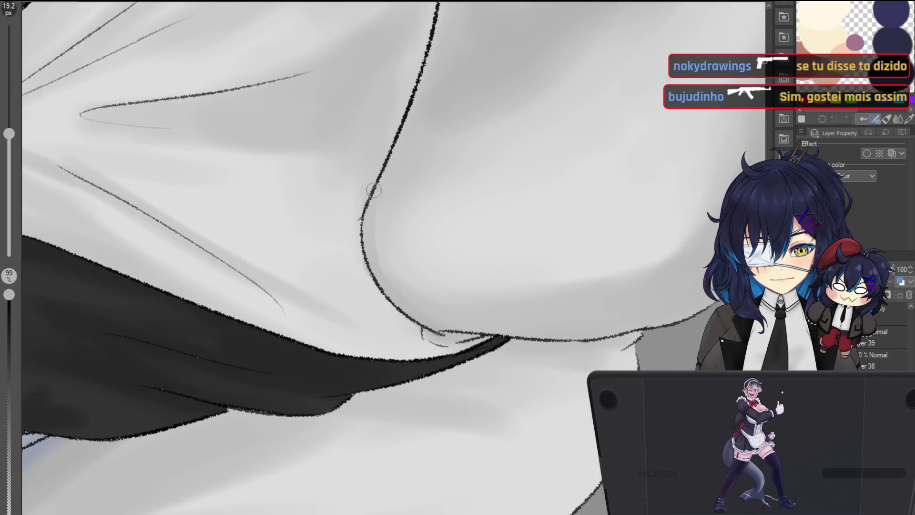
scroll(428, 100, "up", 2)
scroll(431, 100, "up", 1)
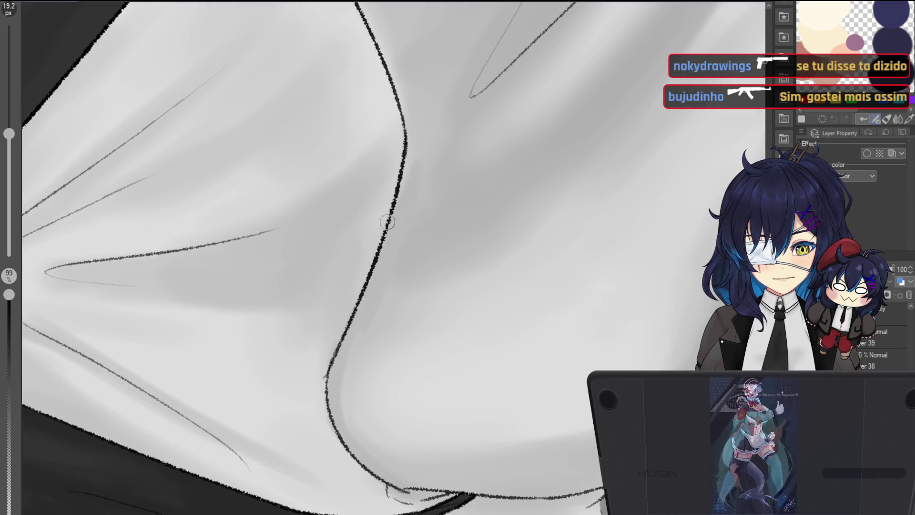
key("asciicircum")
key("asciicircum")
key("asciicircum")
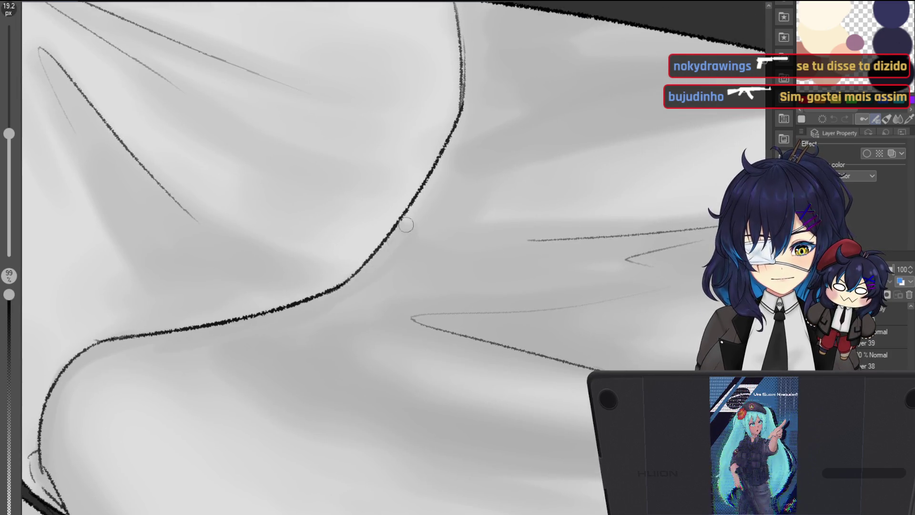
key("asciicircum")
key("asciicircum")
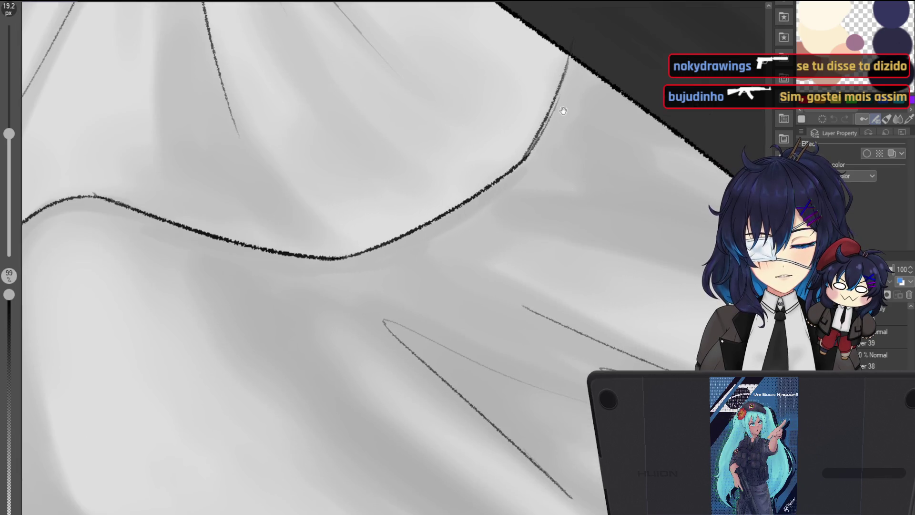
scroll(472, 220, "down", 5)
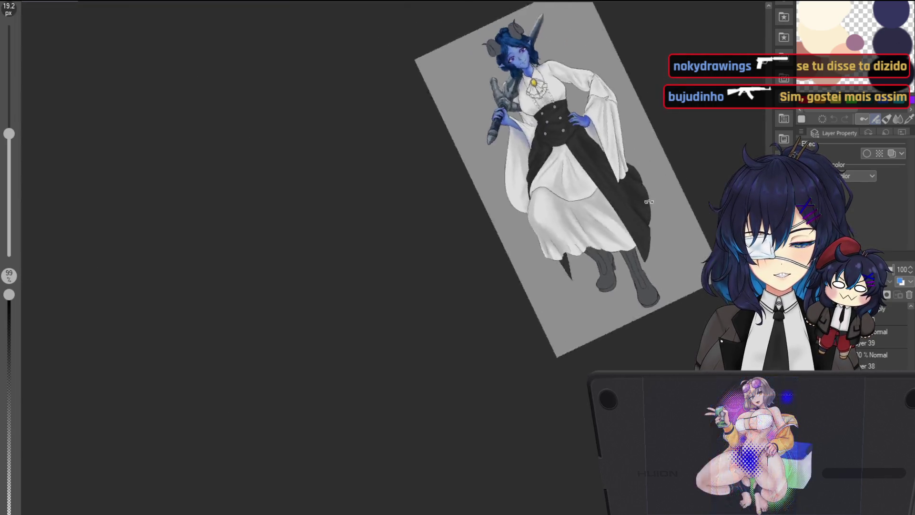
key("asciicircum")
key("asciicircum")
key("asciicircum")
scroll(442, 228, "up", 5)
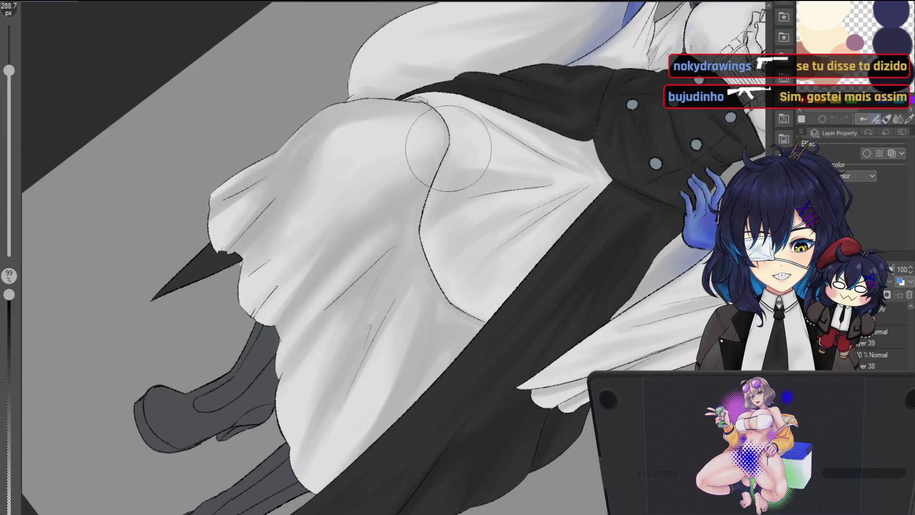
scroll(468, 289, "down", 2)
scroll(464, 215, "down", 4)
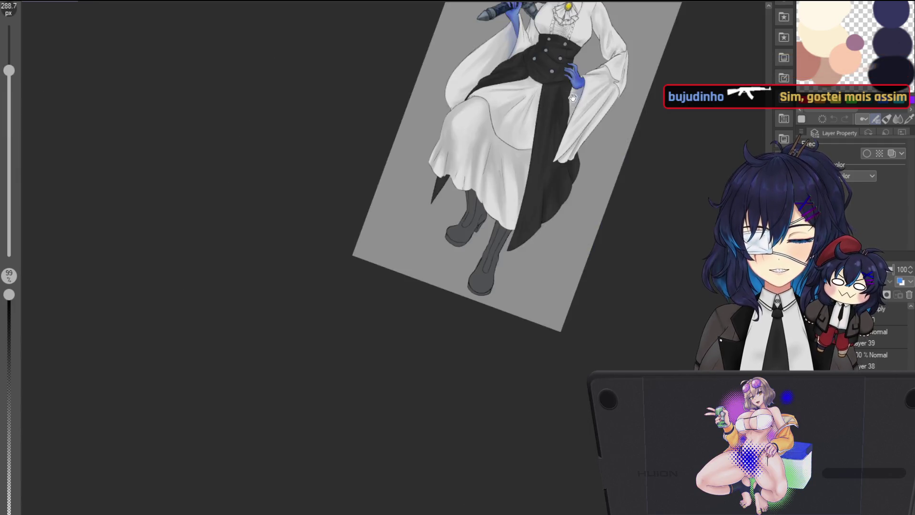
scroll(464, 174, "up", 1)
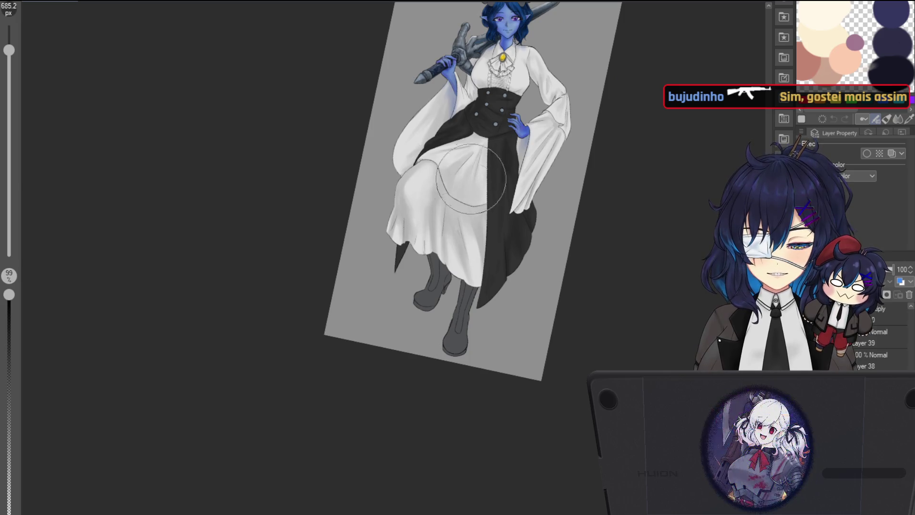
key("ctrl+0")
scroll(513, 182, "up", 3)
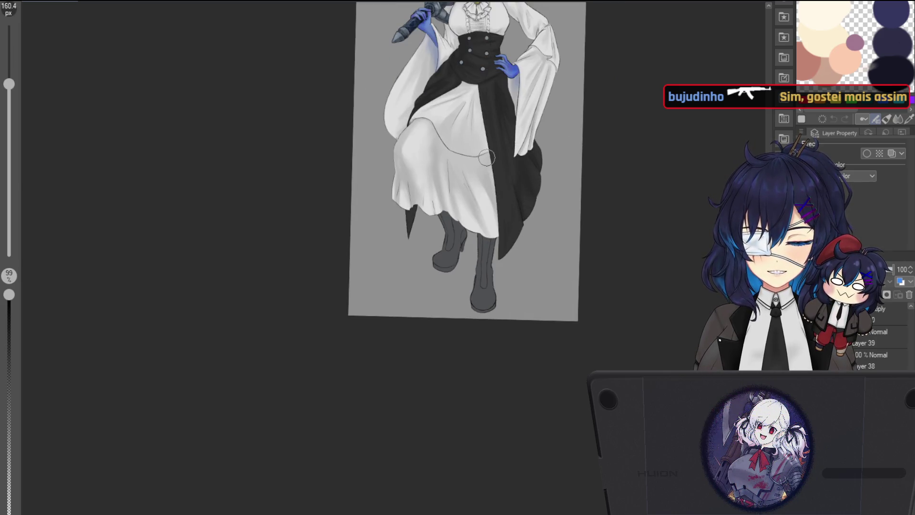
scroll(487, 175, "up", 3)
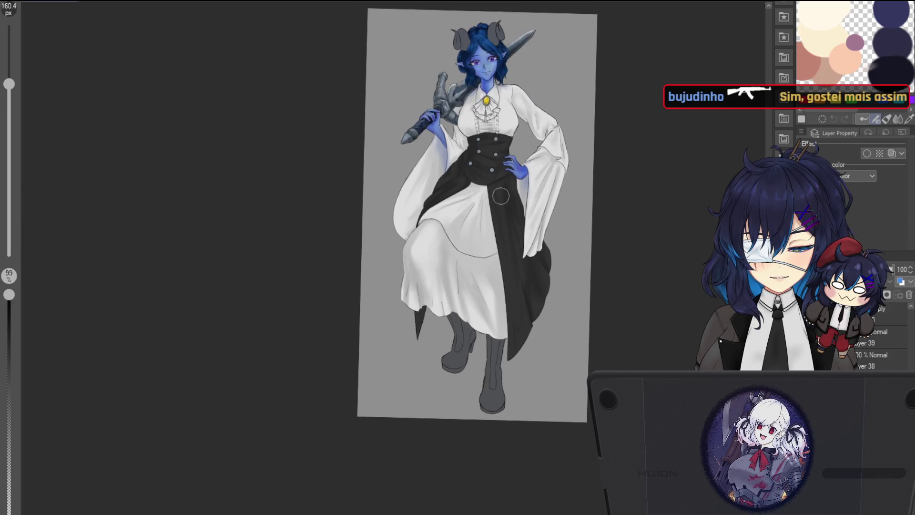
scroll(593, 85, "down", 5)
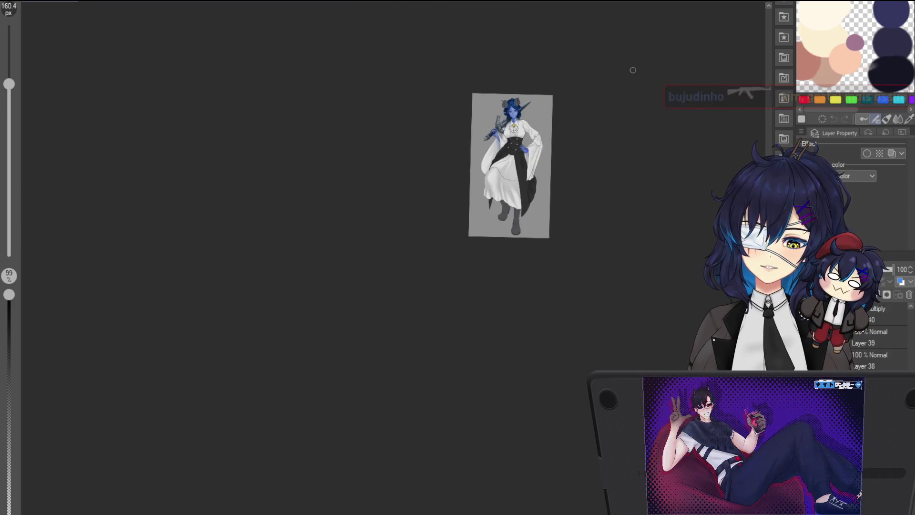
scroll(552, 119, "up", 2)
scroll(541, 93, "up", 1)
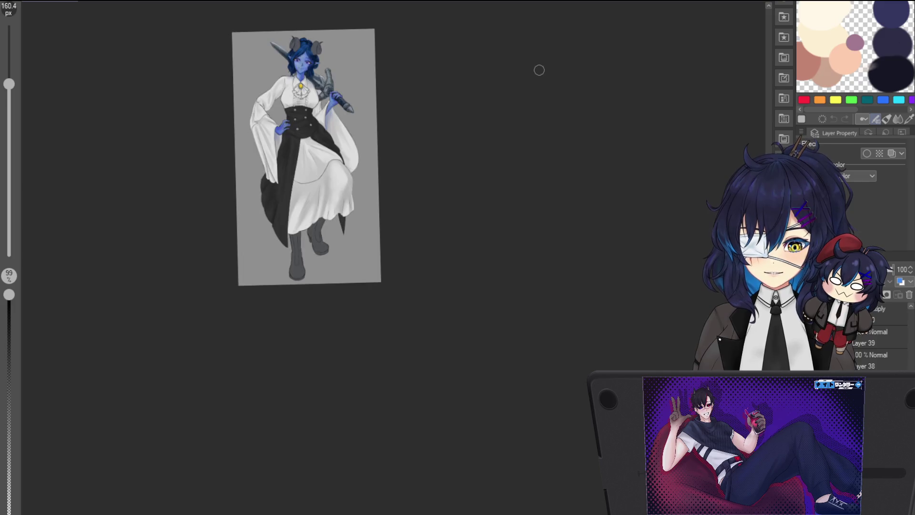
scroll(368, 82, "up", 2)
scroll(579, 164, "up", 1)
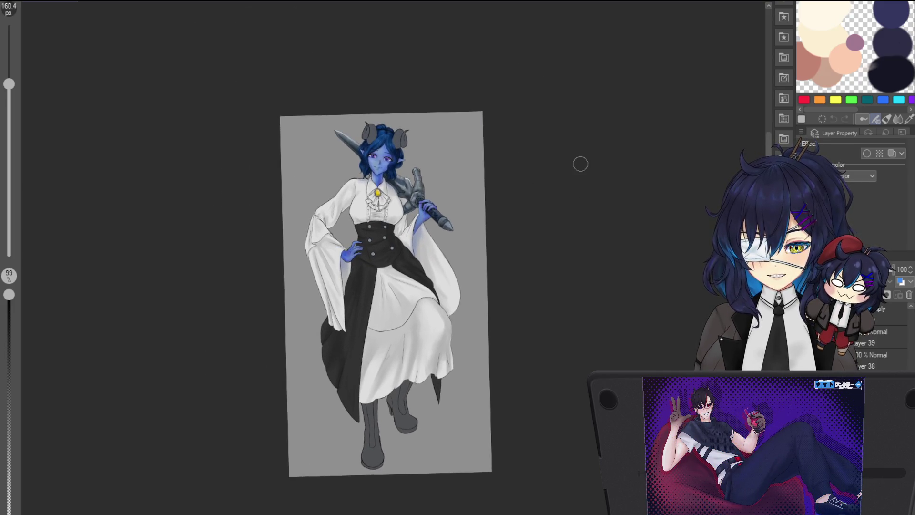
scroll(418, 221, "up", 3)
scroll(418, 221, "up", 1)
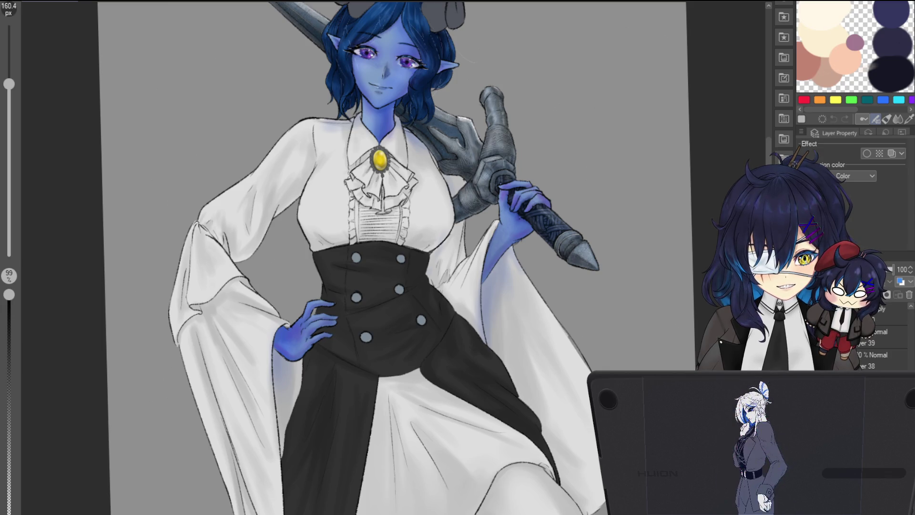
Step: Fill the light gap beside the raised hand with grey, then move to the skirt with a finer brush
left_click_drag(476, 214, 440, 289)
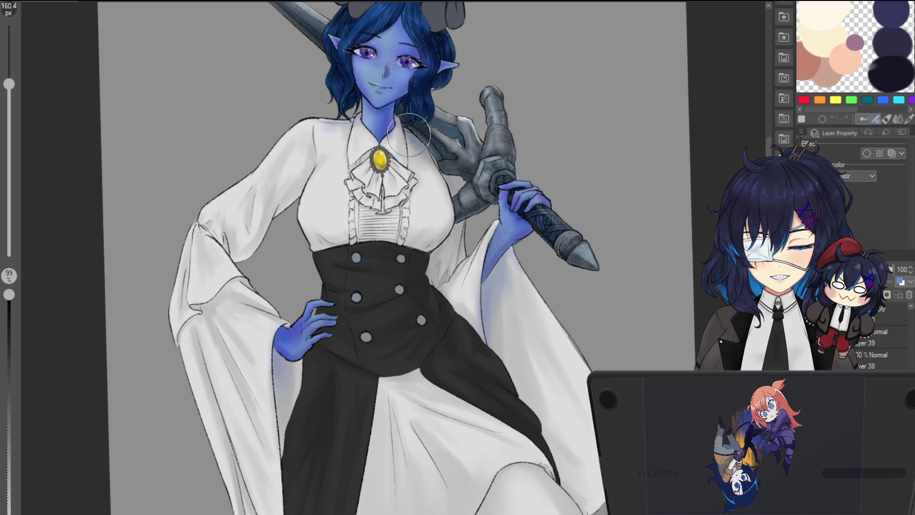
mouse_move(523, 188)
left_mouse_down()
mouse_move(621, 204)
mouse_move(622, 141)
left_mouse_up()
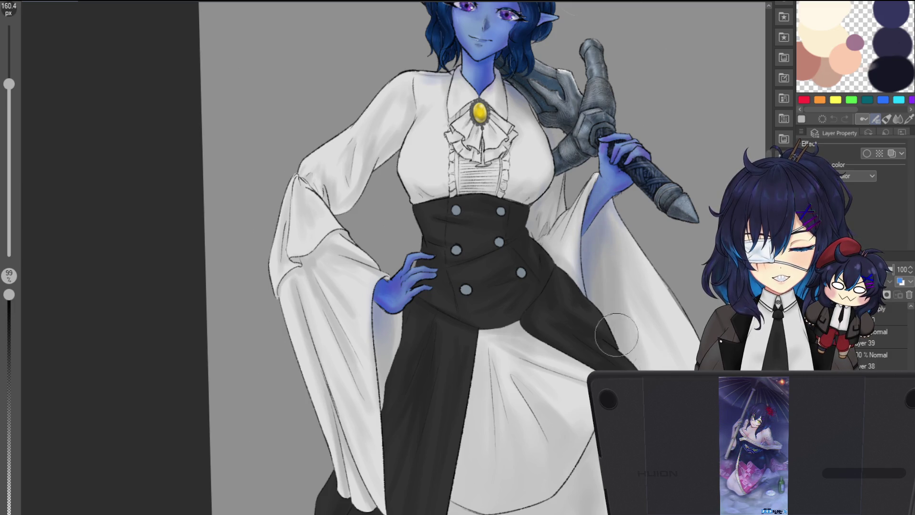
left_click_drag(612, 355, 571, 289)
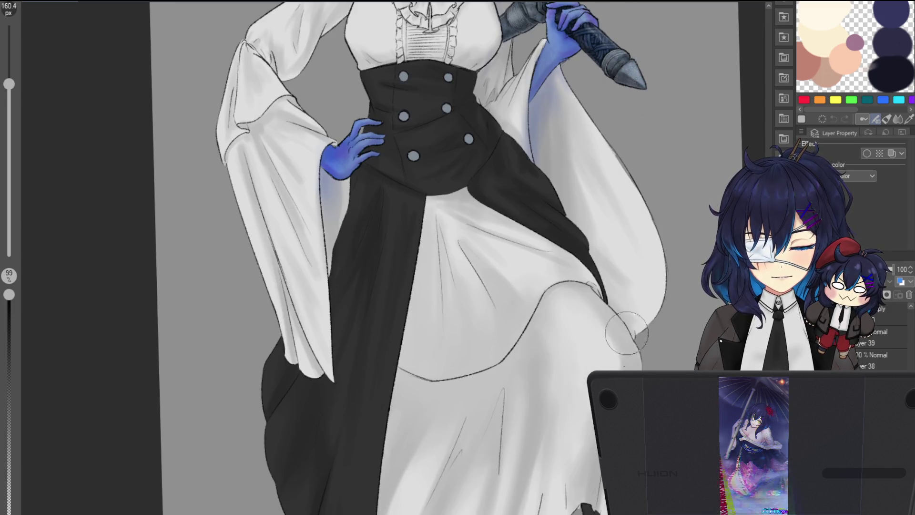
left_click_drag(629, 343, 603, 251)
left_click_drag(647, 391, 641, 322)
key("bracketleft")
key("bracketleft")
key("bracketleft")
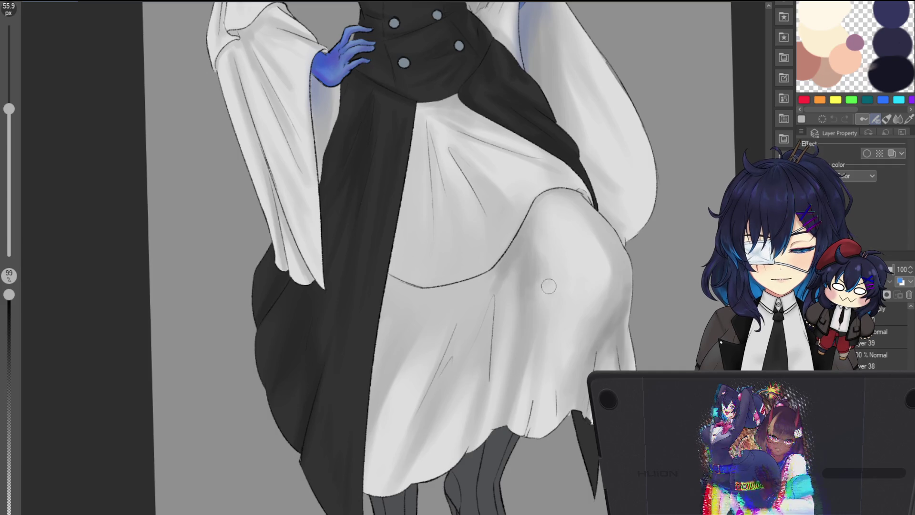
Step: Darken a fold line on the white skirt, check the sleeve fold up close, then view the whole figure
left_click_drag(543, 267, 476, 205)
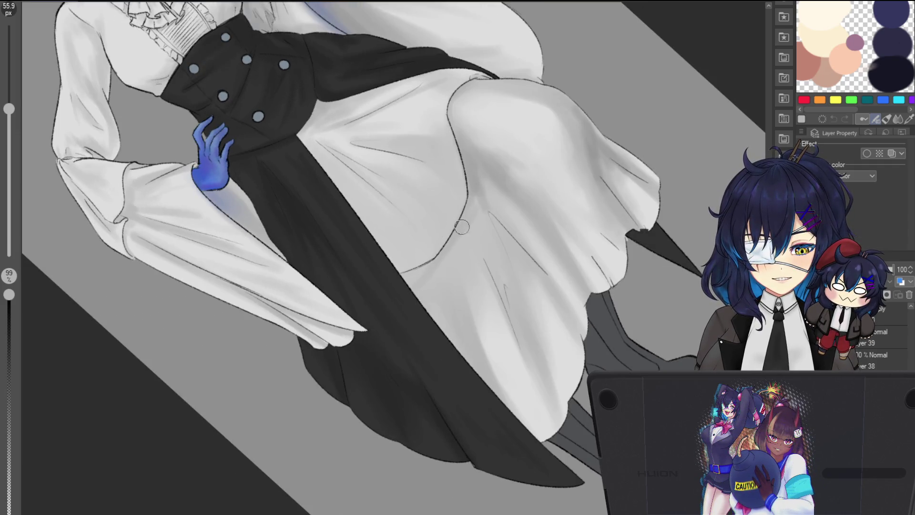
key("ctrl+at")
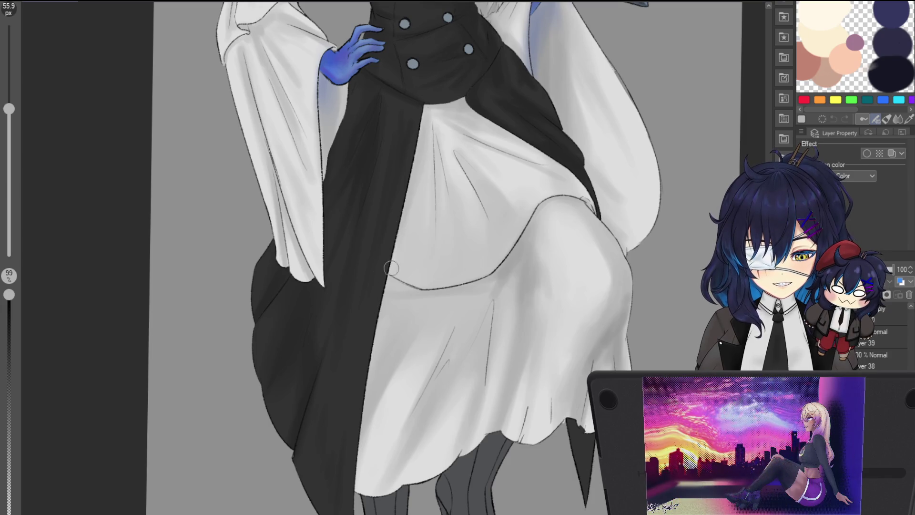
left_click_drag(433, 125, 438, 213)
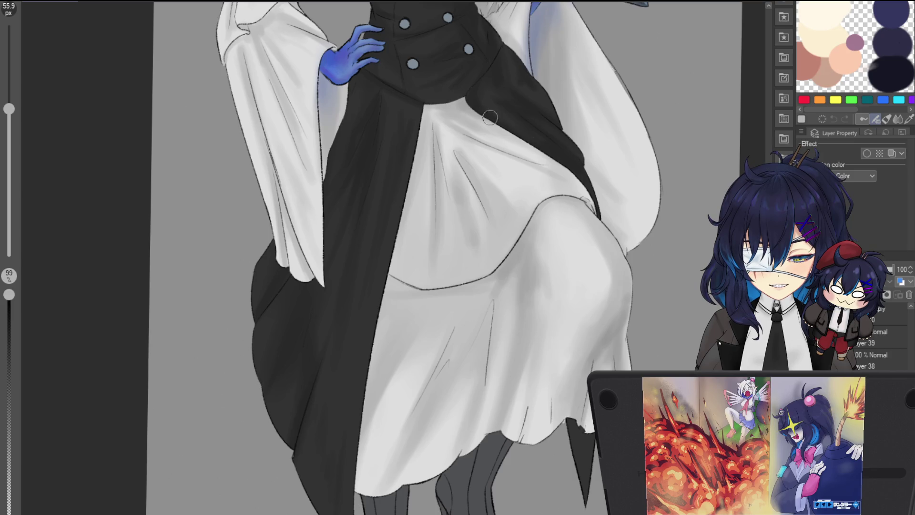
left_click_drag(489, 101, 572, 193)
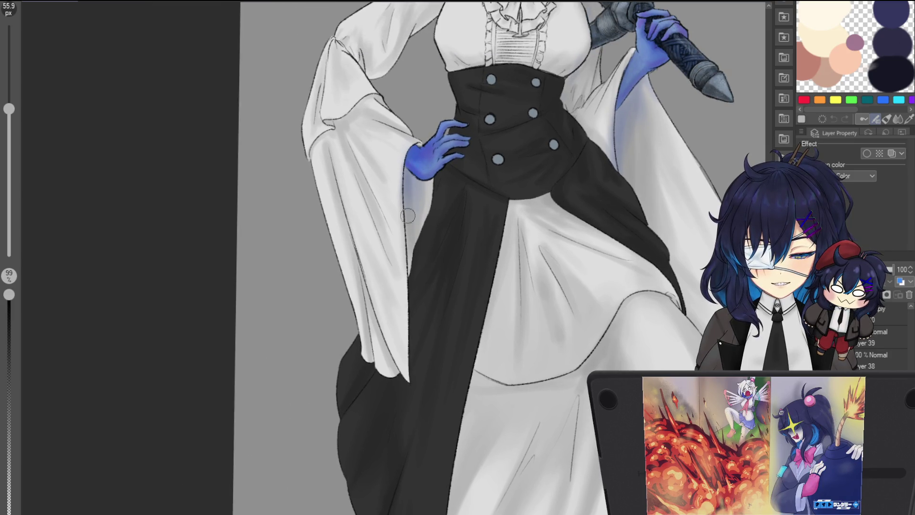
left_click_drag(388, 79, 413, 156)
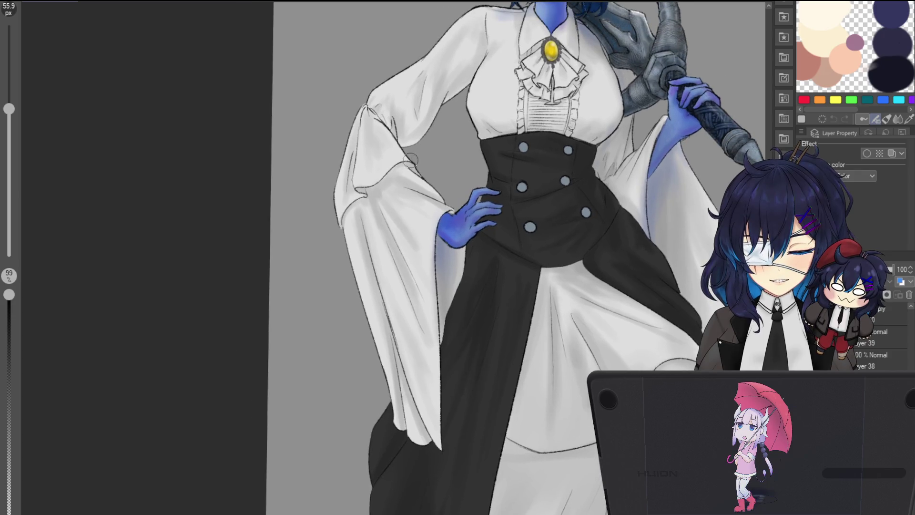
left_click(364, 180)
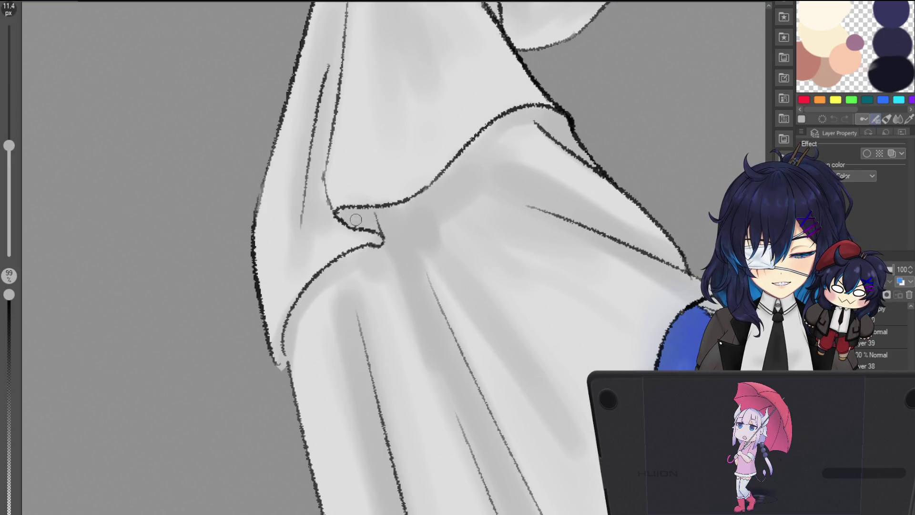
key("bracketright")
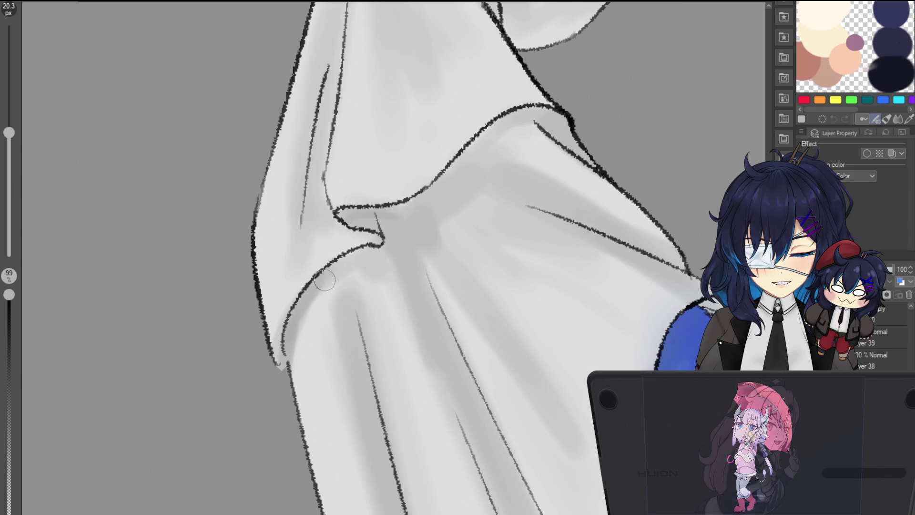
key("ctrl+0")
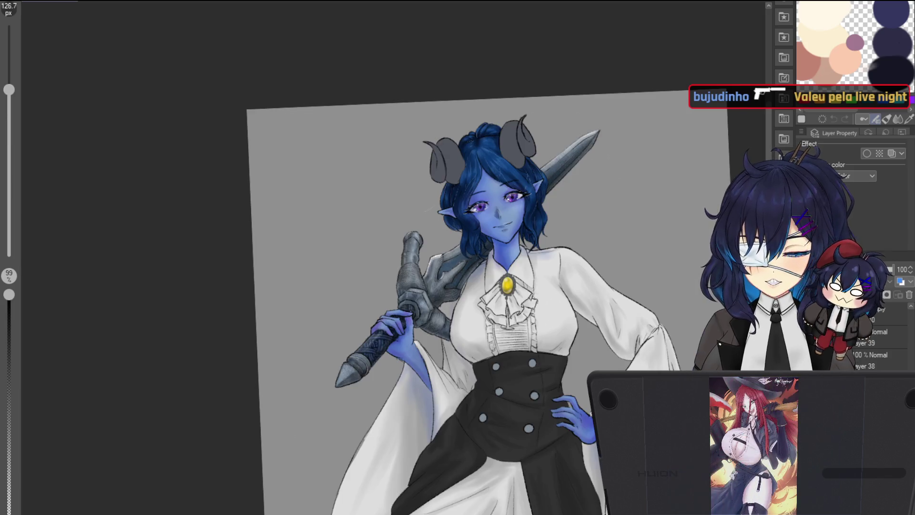